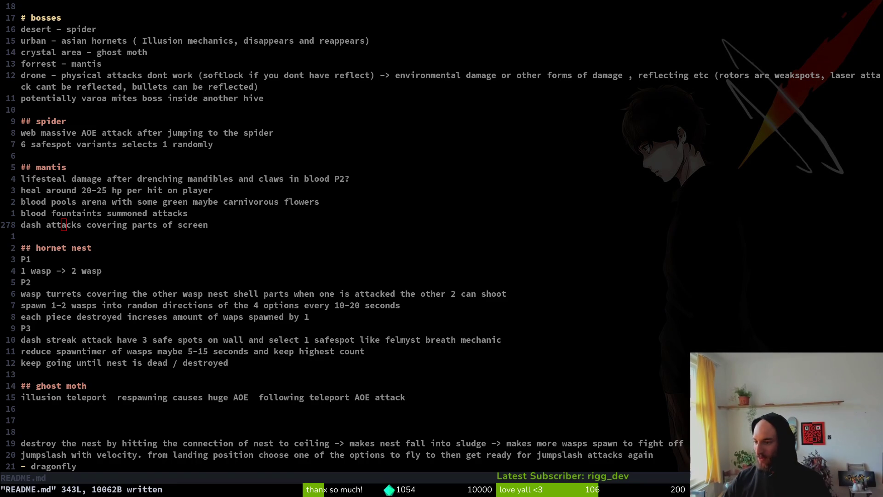
# Switch from Vim to the Aseprite mantis arena mockup
pyautogui.hotkey('alt', 'Tab')
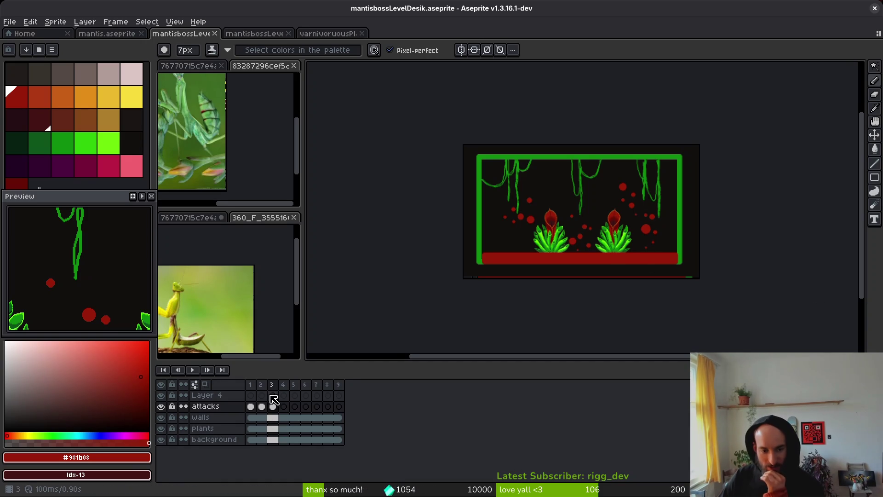
# On frame 4 of the attacks layer, set up a yellow Line tool 64 pixels thick
pyautogui.click(285, 407)
pyautogui.scroll(2, 554, 241)
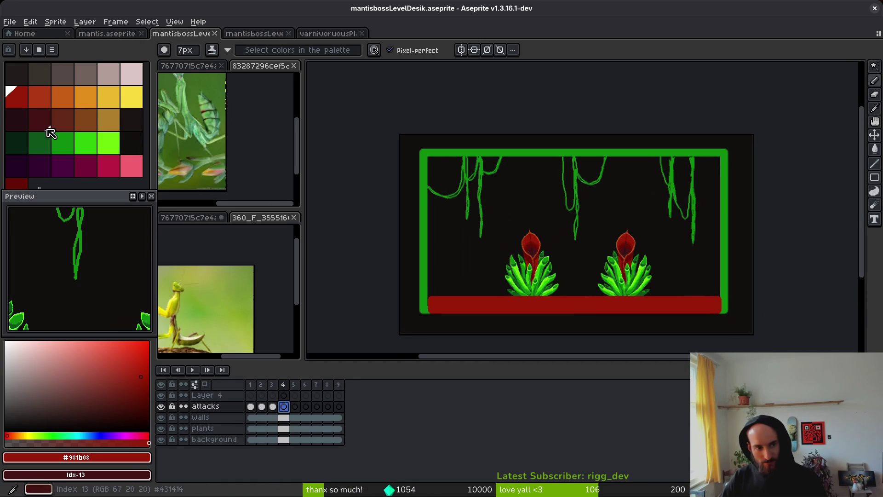
pyautogui.click(132, 97)
pyautogui.scroll(10, 475, 264)
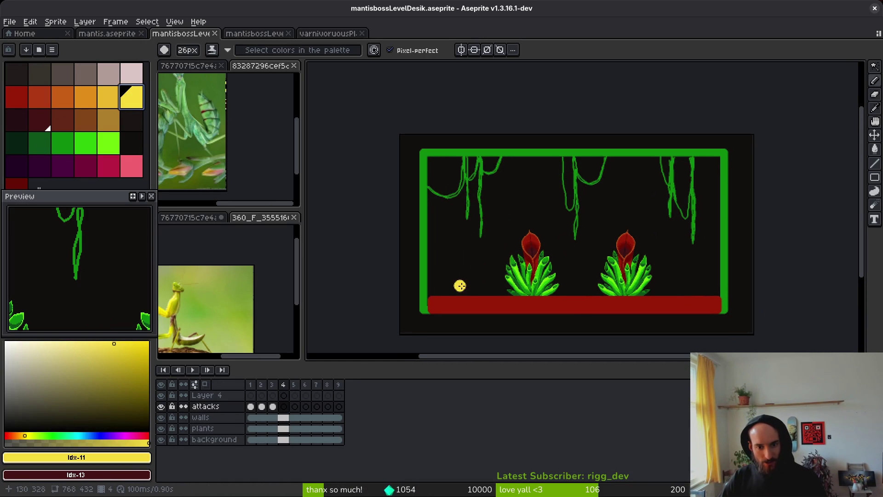
pyautogui.scroll(10, 482, 259)
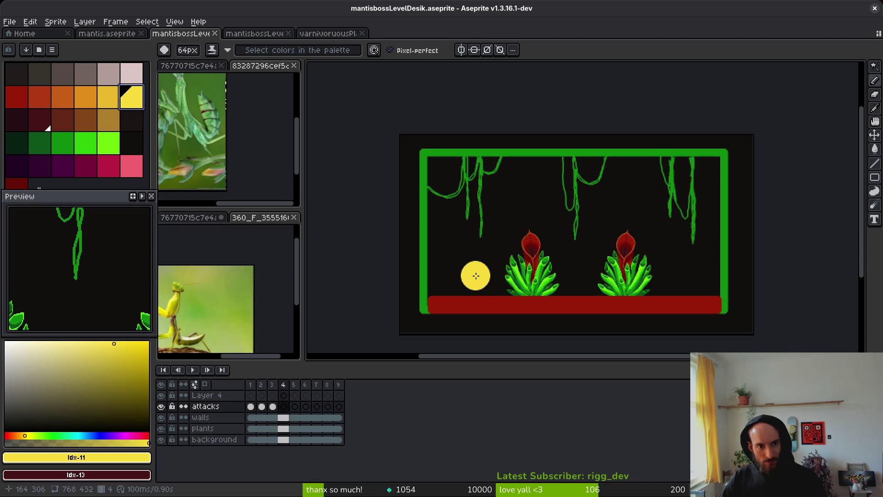
pyautogui.press('l')
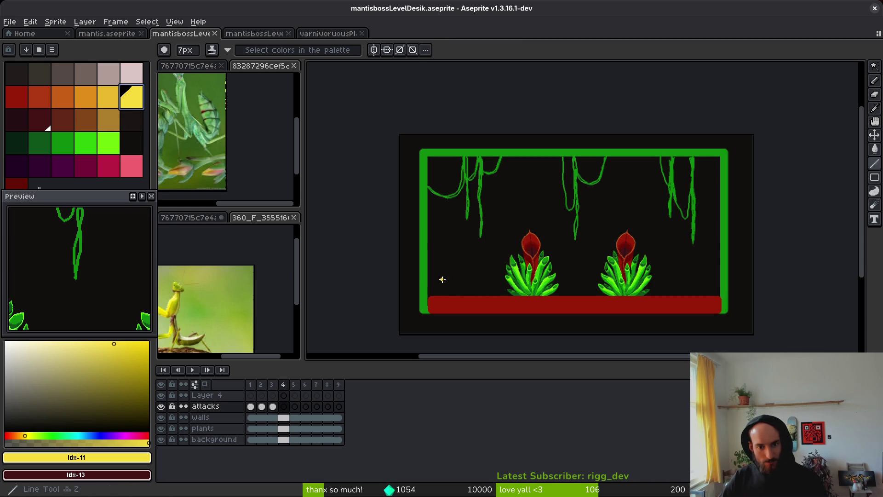
pyautogui.moveTo(196, 52); pyautogui.dragTo(329, 70)
# Draw two thick yellow lanes across the lower and upper arena
pyautogui.moveTo(444, 272)
pyautogui.mouseDown()
pyautogui.moveTo(730, 274)
pyautogui.moveTo(710, 273)
pyautogui.mouseUp()
pyautogui.moveTo(706, 236)
pyautogui.mouseDown()
pyautogui.moveTo(429, 236)
pyautogui.moveTo(437, 233)
pyautogui.mouseUp()
pyautogui.hotkey('ctrl', 'z')
pyautogui.click(440, 263)
pyautogui.moveTo(439, 263)
pyautogui.mouseDown()
pyautogui.moveTo(715, 260)
pyautogui.moveTo(708, 262)
pyautogui.mouseUp()
# Cut and paste one yellow lane, moving it to the top of the arena
pyautogui.press('w')
pyautogui.hotkey('ctrl', 'z')
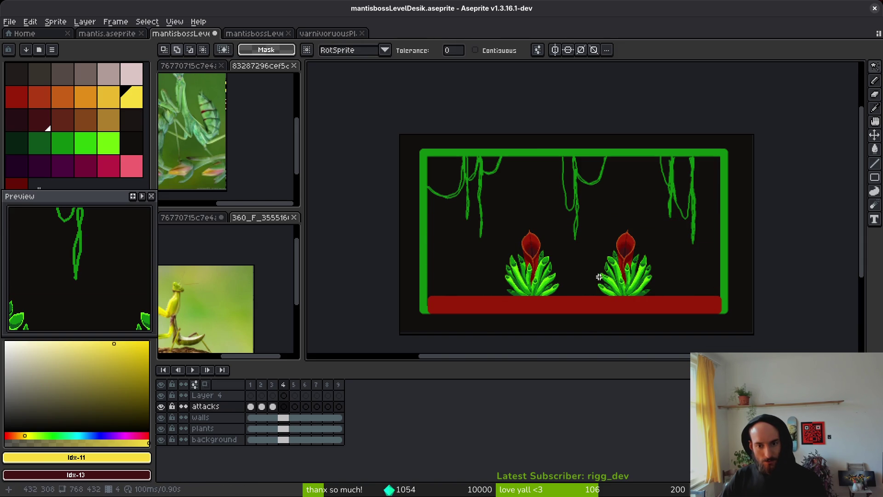
pyautogui.hotkey('ctrl', 'v')
pyautogui.moveTo(576, 272)
pyautogui.mouseDown()
pyautogui.moveTo(605, 286)
pyautogui.moveTo(584, 239)
pyautogui.moveTo(573, 272)
pyautogui.moveTo(580, 203)
pyautogui.moveTo(570, 187)
pyautogui.moveTo(592, 226)
pyautogui.mouseUp()
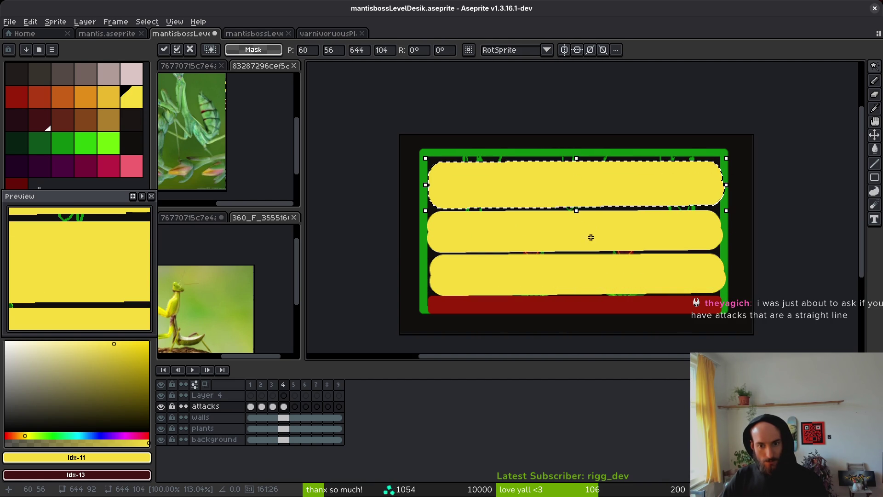
pyautogui.press('Return')
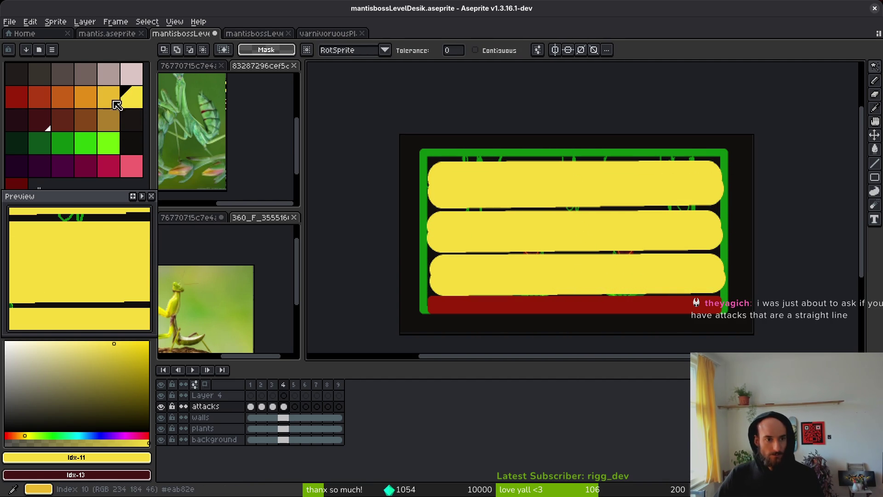
# With the pencil, draw a right-pointing arrow on the top lane
pyautogui.scroll(3, 568, 186)
pyautogui.press('b')
pyautogui.scroll(-5, 603, 187)
pyautogui.scroll(3, 604, 192)
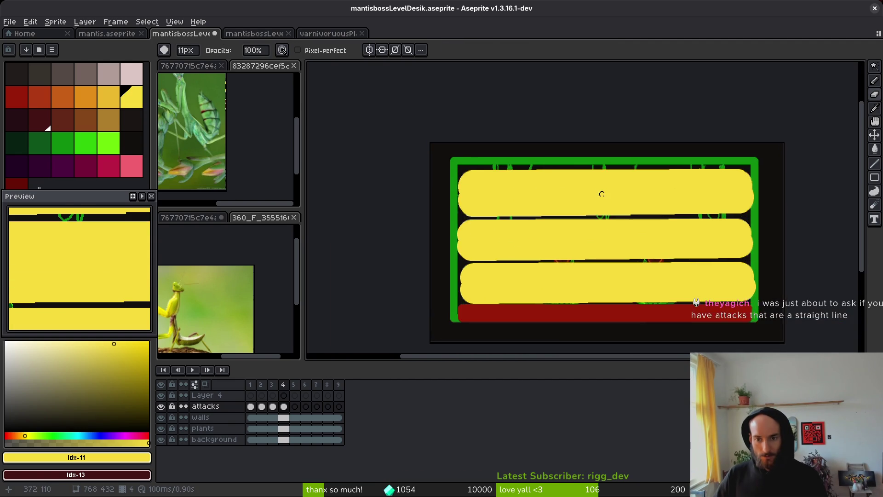
pyautogui.scroll(2, 604, 193)
pyautogui.moveTo(573, 93); pyautogui.dragTo(650, 203)
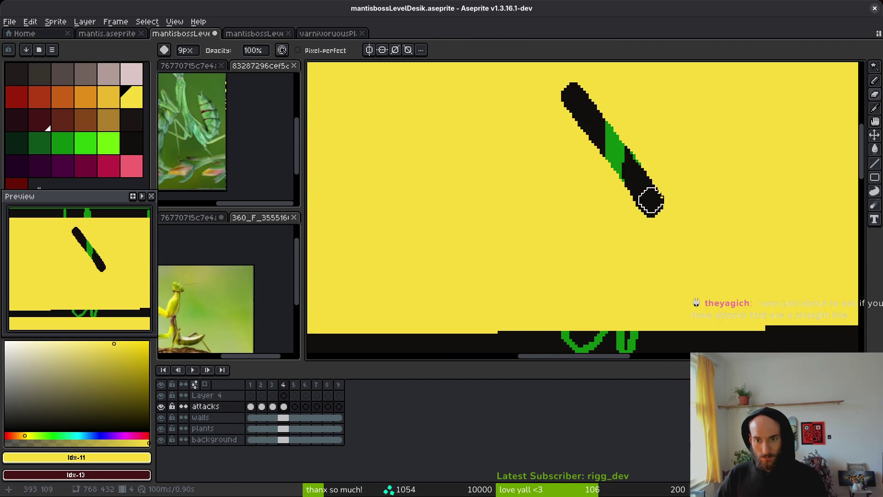
pyautogui.hotkey('ctrl', 'z')
pyautogui.moveTo(569, 89)
pyautogui.mouseDown()
pyautogui.moveTo(629, 165)
pyautogui.moveTo(544, 240)
pyautogui.mouseUp()
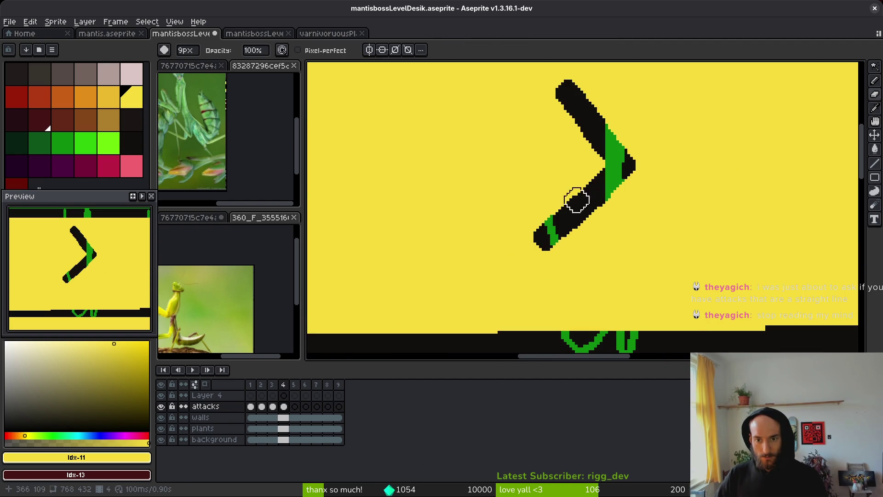
pyautogui.moveTo(597, 167); pyautogui.dragTo(449, 161)
# Draw a left-pointing arrow on the middle lane and a right-pointing arrow on the bottom lane
pyautogui.scroll(-5, 449, 161)
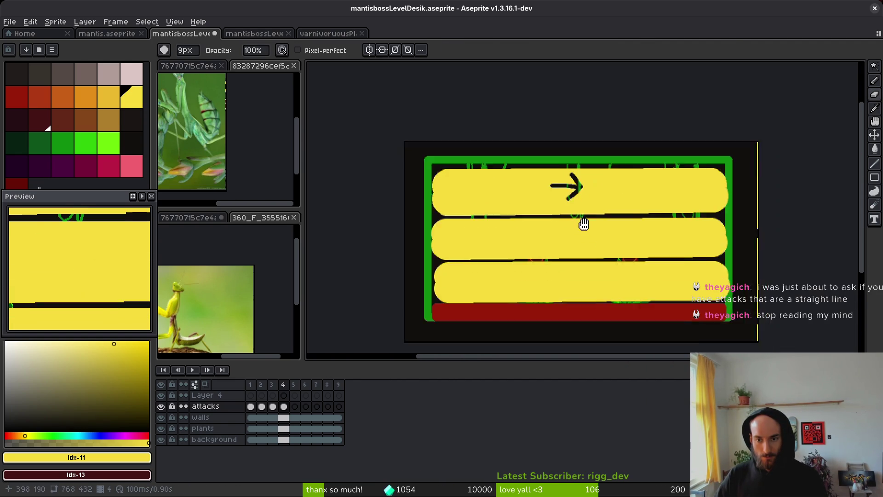
pyautogui.scroll(5, 502, 220)
pyautogui.moveTo(518, 153)
pyautogui.mouseDown()
pyautogui.moveTo(470, 207)
pyautogui.moveTo(528, 261)
pyautogui.mouseUp()
pyautogui.moveTo(497, 214); pyautogui.dragTo(613, 217)
pyautogui.scroll(-5, 609, 216)
pyautogui.scroll(5, 550, 235)
pyautogui.moveTo(490, 248)
pyautogui.mouseDown()
pyautogui.moveTo(540, 250)
pyautogui.moveTo(611, 222)
pyautogui.moveTo(656, 257)
pyautogui.moveTo(598, 291)
pyautogui.mouseUp()
# Save the level mockup and extend the bottom arrow's lower barb
pyautogui.hotkey('ctrl', 's')
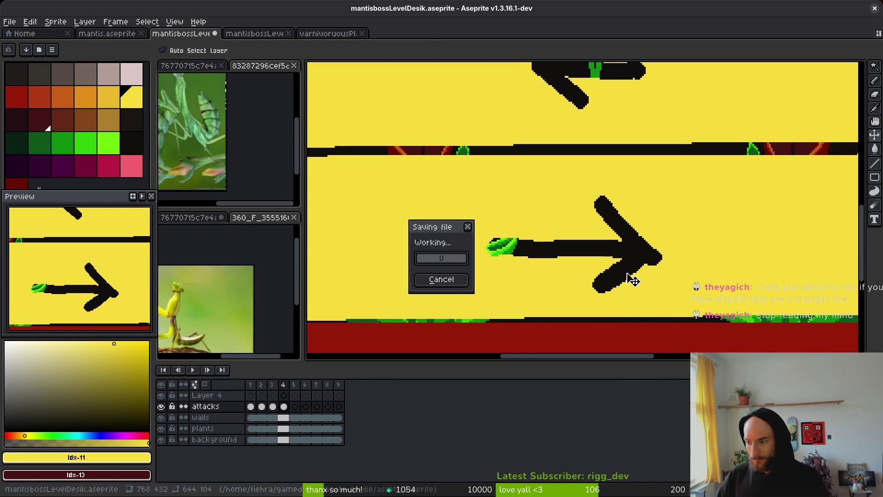
pyautogui.moveTo(643, 254); pyautogui.dragTo(630, 242)
pyautogui.scroll(-2, 630, 244)
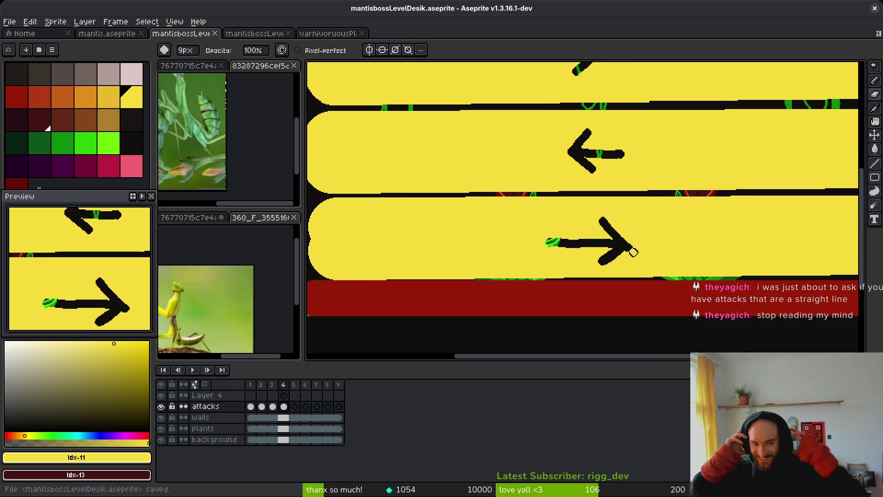
pyautogui.scroll(-4, 657, 185)
pyautogui.hscroll(3, 657, 184)
pyautogui.hscroll(2, 608, 196)
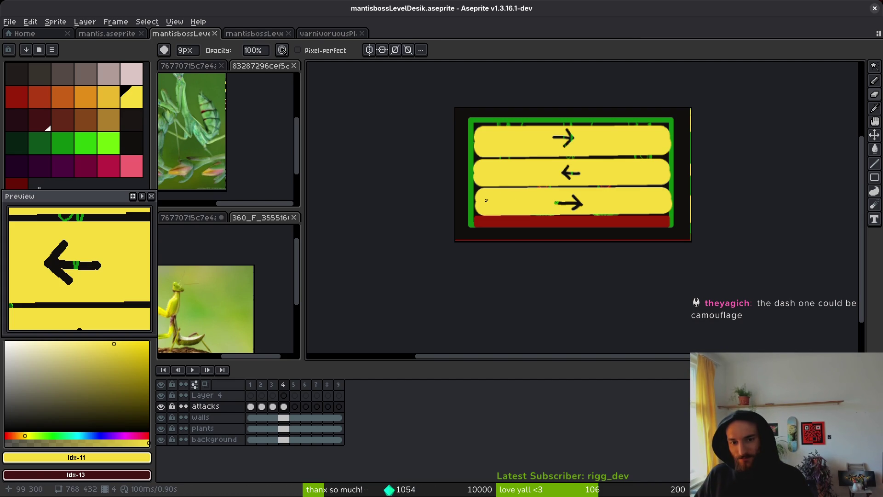
pyautogui.press('Home')
# Select the red pillars with Magic Wand, nudge them slightly left and down, and save
pyautogui.press('b')
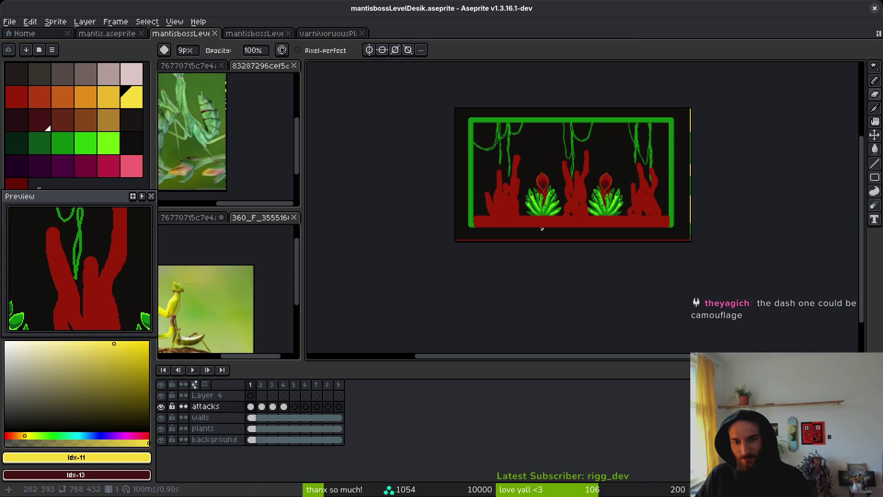
pyautogui.scroll(1, 563, 200)
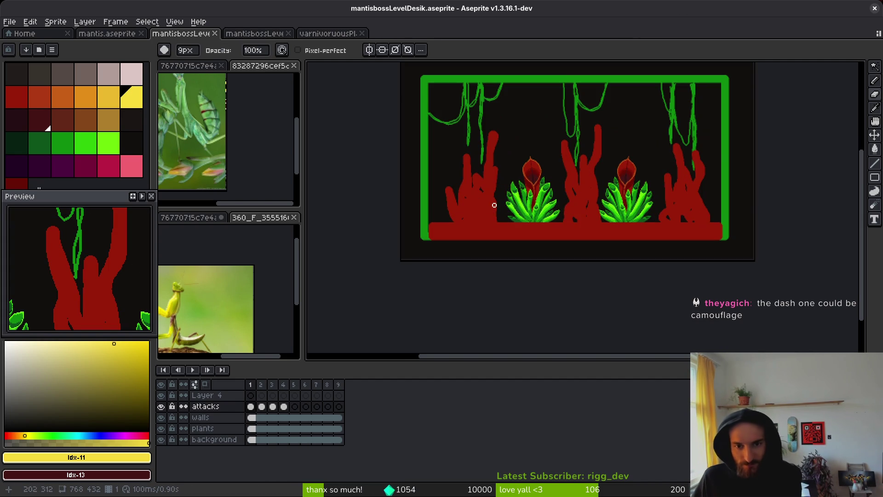
pyautogui.press('w')
pyautogui.click(485, 212)
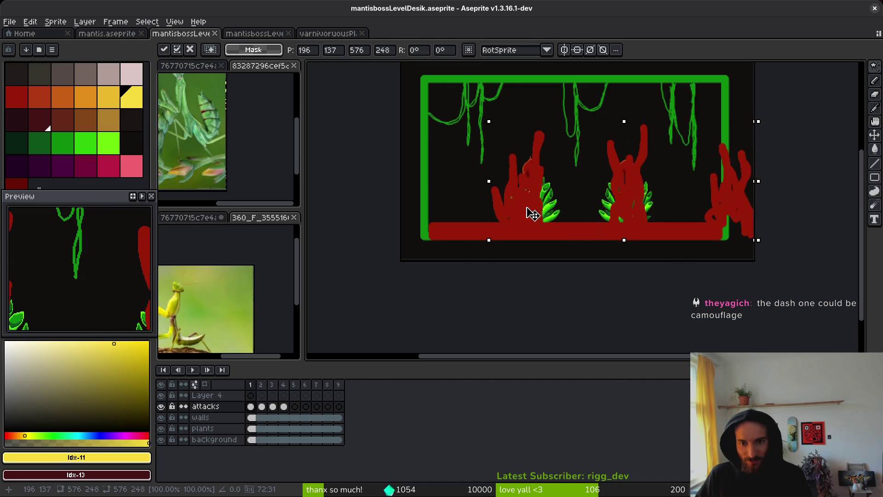
pyautogui.moveTo(484, 212); pyautogui.dragTo(482, 214)
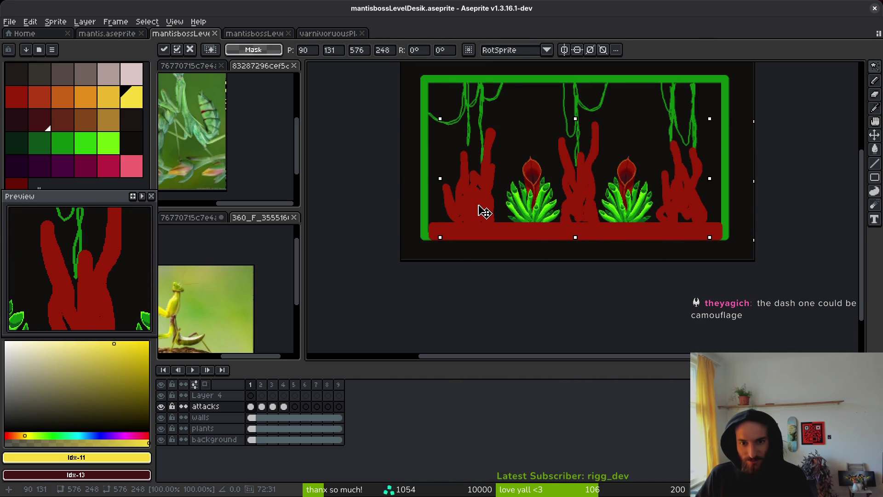
pyautogui.hotkey('ctrl', 's')
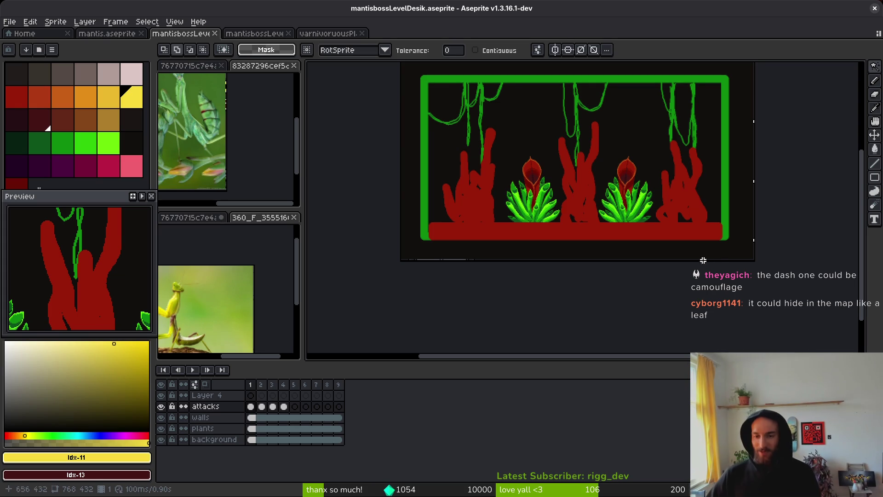
pyautogui.scroll(5, 575, 202)
pyautogui.hscroll(-2, 552, 138)
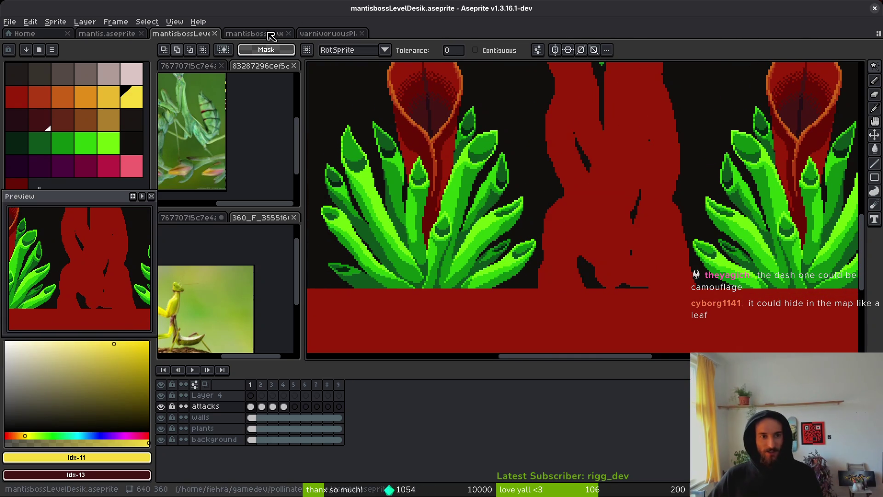
pyautogui.click(118, 34)
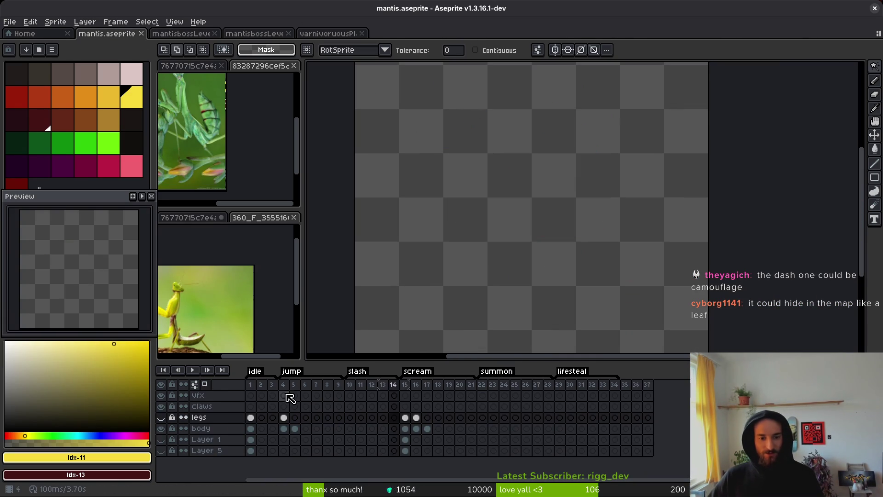
# Make the mantis legs layer visible and export the mantis as a sprite sheet
pyautogui.click(284, 395)
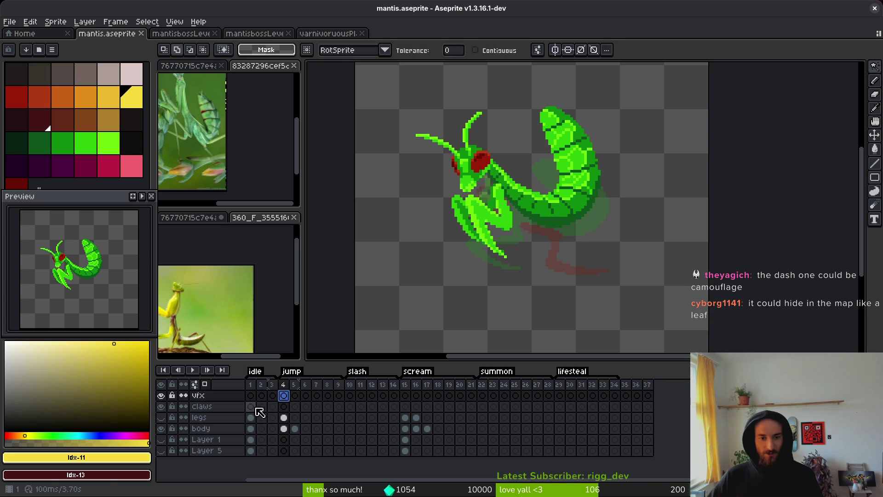
pyautogui.click(251, 406)
pyautogui.click(161, 417)
pyautogui.scroll(-2, 538, 227)
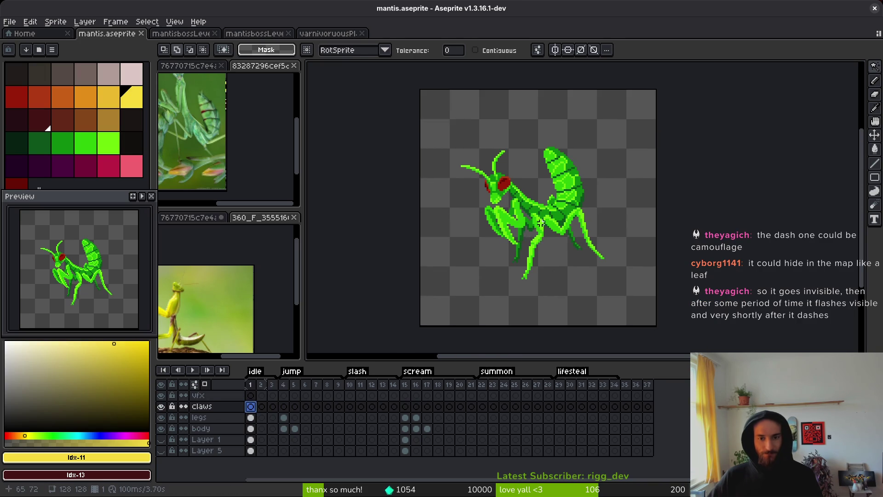
pyautogui.hotkey('ctrl', 'e')
pyautogui.click(282, 162)
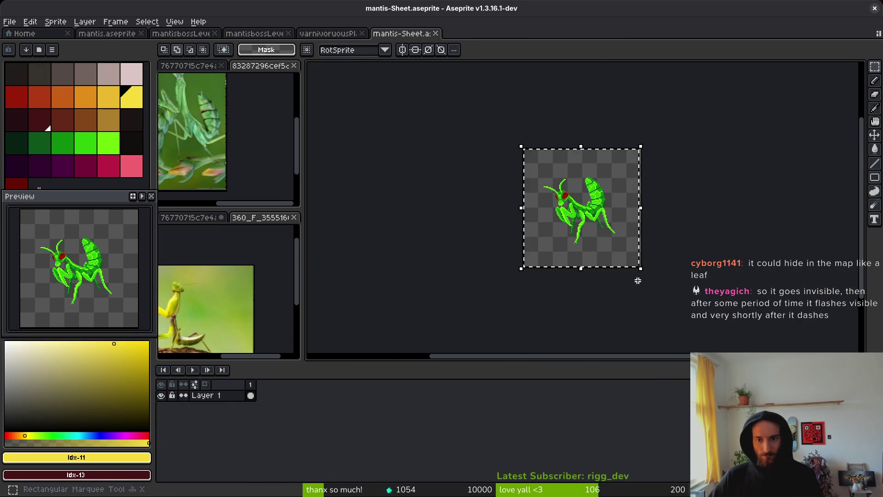
pyautogui.press('Delete')
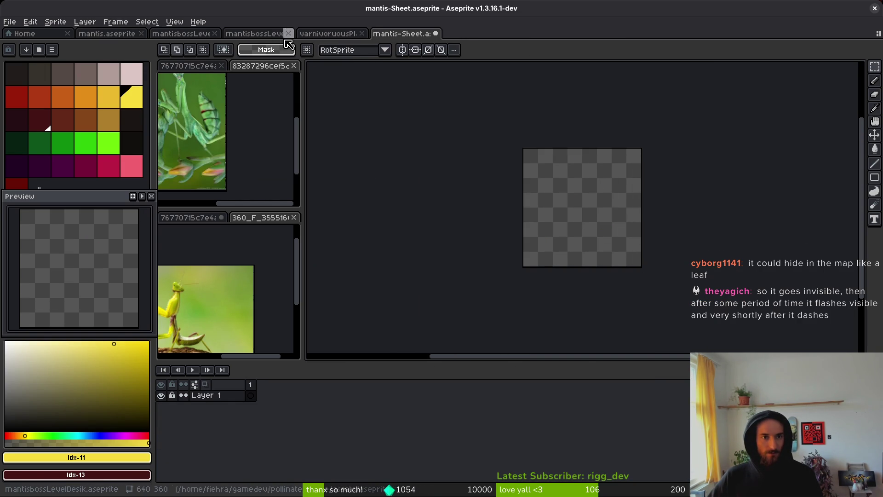
# Close the extra arrow-and-line mockup document, keeping the level mockup open
pyautogui.click(288, 35)
pyautogui.hotkey('ctrl', 'shift', 't')
pyautogui.click(262, 35)
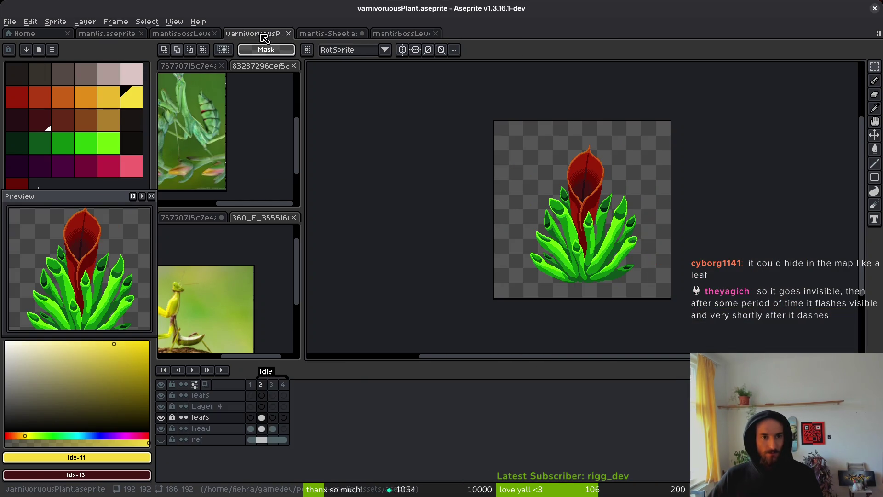
pyautogui.click(328, 35)
pyautogui.click(416, 34)
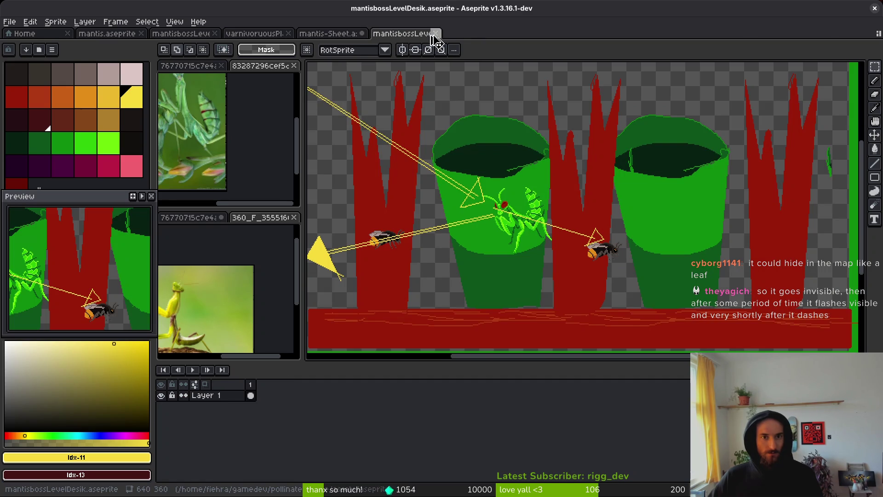
pyautogui.click(434, 34)
# Paste the mantis into the level and commit it over the right pitcher plant
pyautogui.hotkey('ctrl', 'v')
pyautogui.moveTo(576, 241)
pyautogui.mouseDown()
pyautogui.moveTo(502, 218)
pyautogui.moveTo(453, 241)
pyautogui.moveTo(833, 230)
pyautogui.mouseUp()
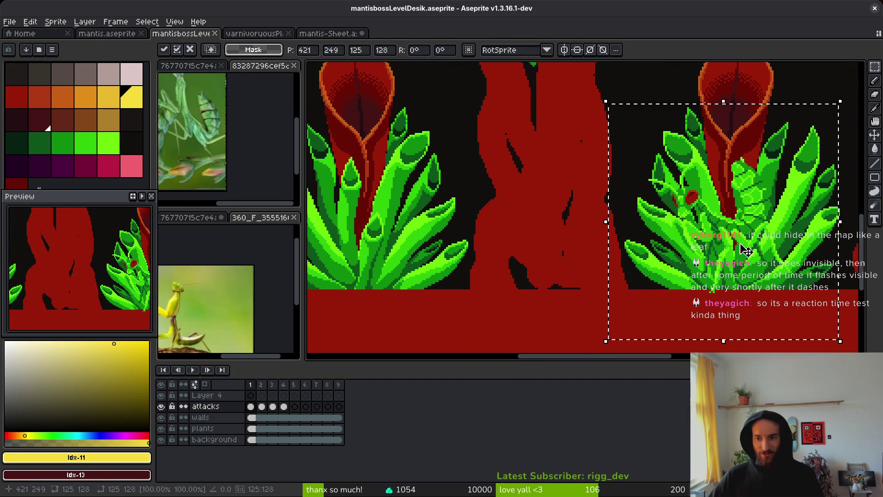
pyautogui.scroll(-4, 764, 252)
pyautogui.press('Return')
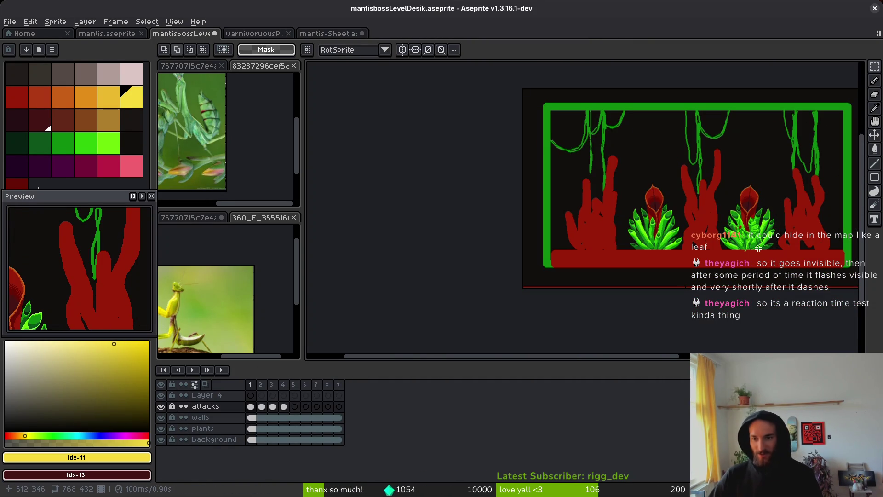
pyautogui.scroll(4, 740, 244)
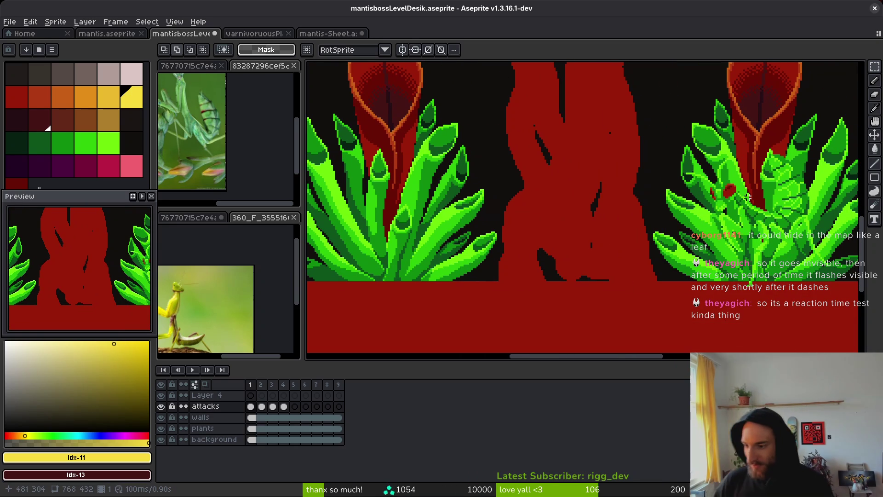
pyautogui.scroll(-2, 747, 196)
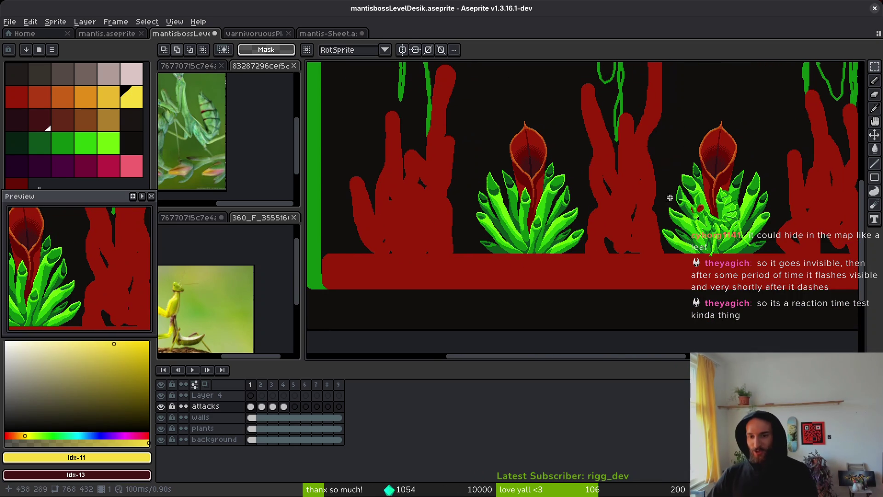
pyautogui.scroll(3, 591, 143)
pyautogui.hscroll(1, 655, 292)
pyautogui.scroll(1, 547, 184)
pyautogui.hscroll(1, 526, 153)
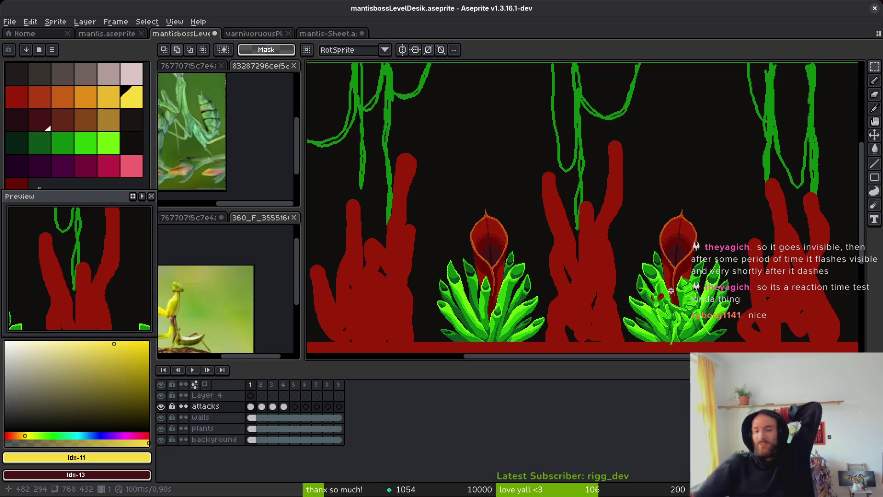
pyautogui.scroll(-2, 610, 212)
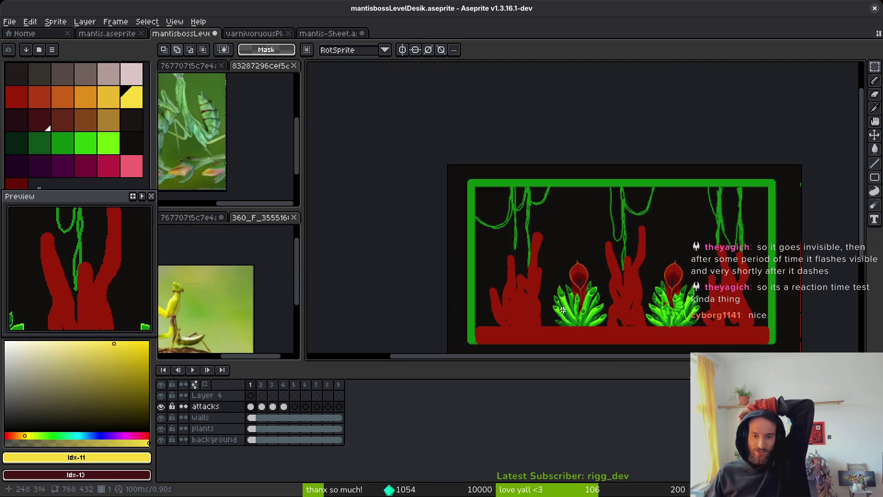
pyautogui.scroll(4, 631, 294)
pyautogui.hscroll(6, 632, 295)
pyautogui.scroll(-1, 631, 295)
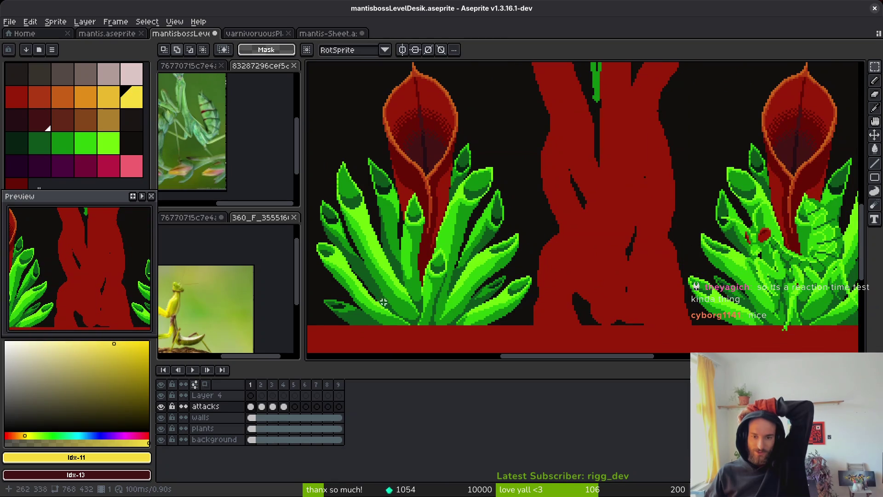
pyautogui.scroll(-4, 692, 219)
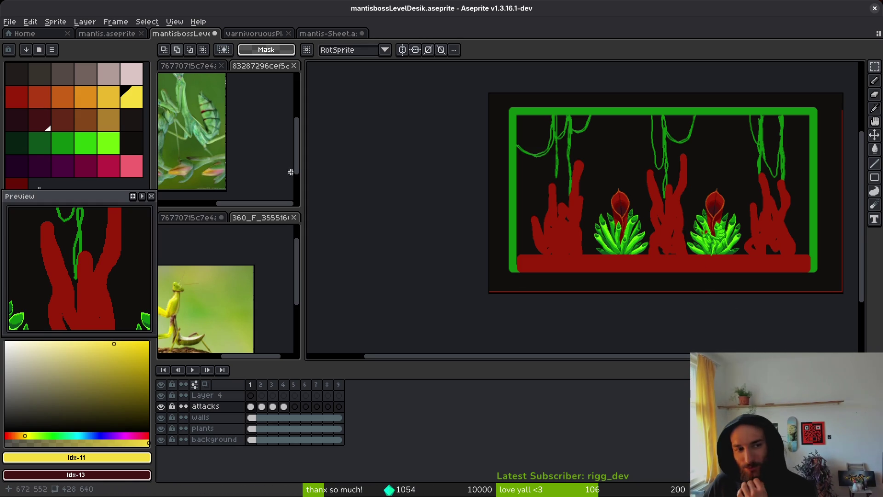
pyautogui.scroll(4, 639, 207)
pyautogui.scroll(-4, 636, 181)
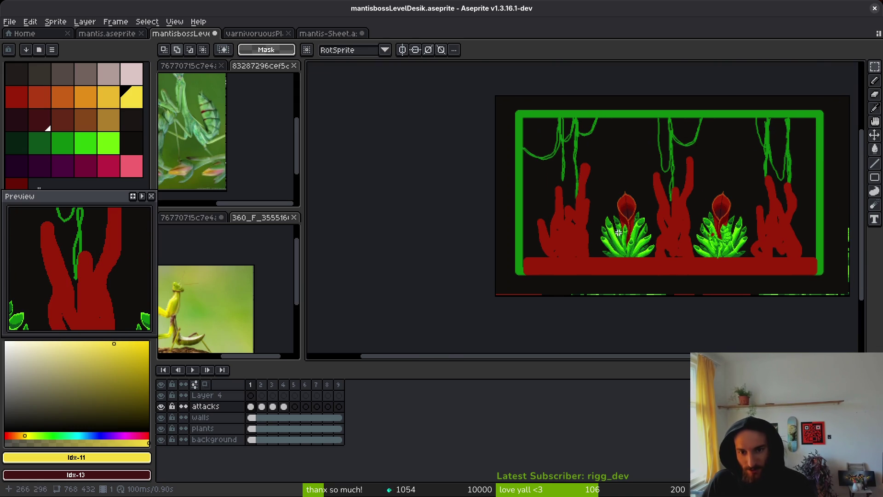
# Pick green swatches with bright green as secondary, and select a smaller Pencil brush
pyautogui.scroll(1, 577, 164)
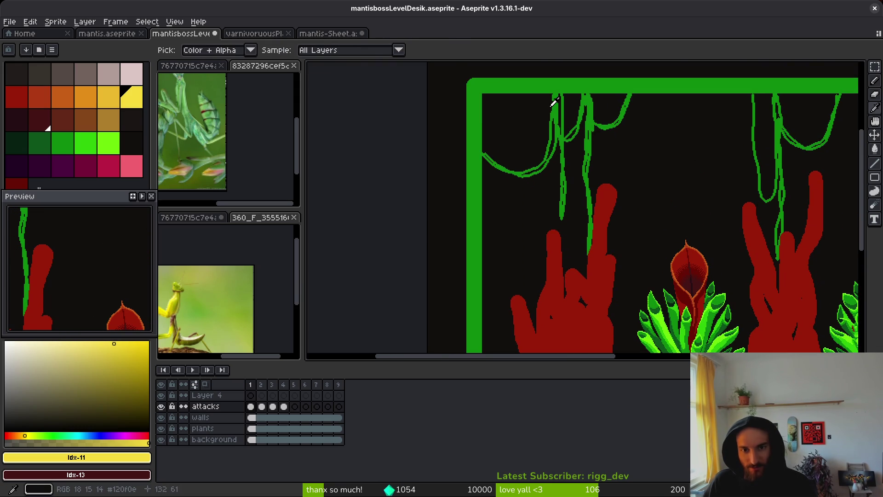
pyautogui.click(58, 137)
pyautogui.click(90, 148)
pyautogui.rightClick(108, 142)
pyautogui.press('b')
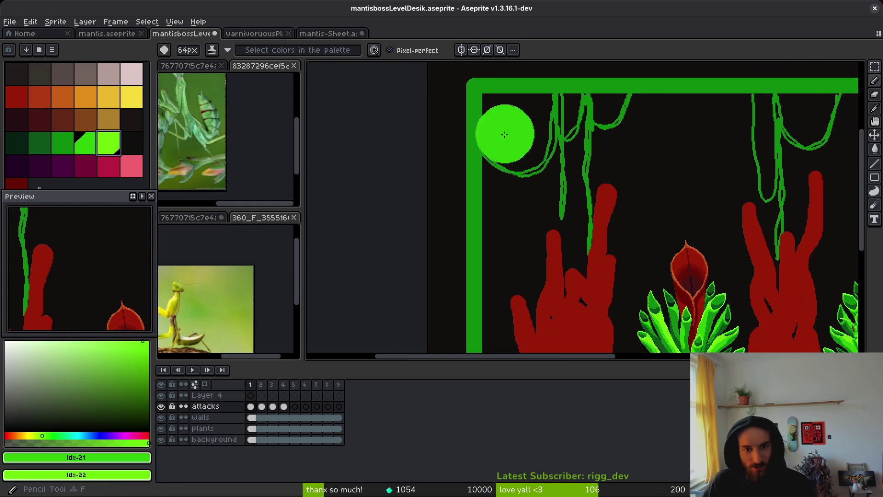
pyautogui.scroll(1, 524, 134)
pyautogui.press('-')
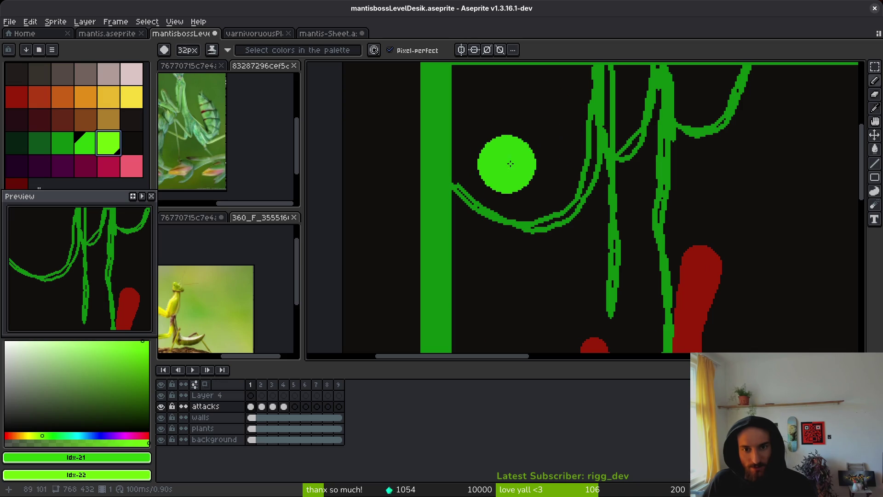
pyautogui.scroll(1, 479, 198)
# Paint bright green leaf blobs and dots along the vines below the top wall
pyautogui.moveTo(465, 228)
pyautogui.mouseDown()
pyautogui.moveTo(470, 220)
pyautogui.moveTo(498, 245)
pyautogui.moveTo(477, 276)
pyautogui.mouseUp()
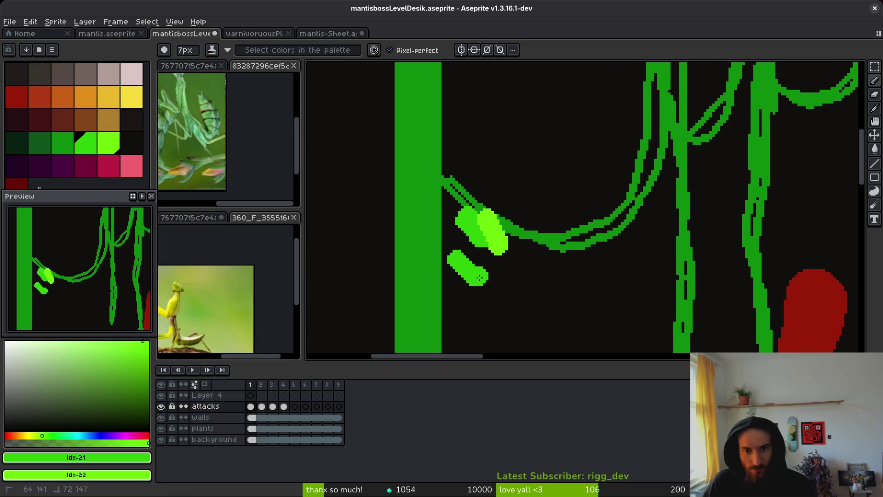
pyautogui.moveTo(543, 184); pyautogui.dragTo(543, 206)
pyautogui.moveTo(561, 127); pyautogui.dragTo(509, 270)
pyautogui.moveTo(448, 204)
pyautogui.mouseDown()
pyautogui.moveTo(455, 251)
pyautogui.moveTo(598, 221)
pyautogui.moveTo(619, 149)
pyautogui.mouseUp()
pyautogui.click(572, 273)
pyautogui.moveTo(534, 269); pyautogui.dragTo(570, 306)
pyautogui.moveTo(559, 161); pyautogui.dragTo(480, 138)
pyautogui.moveTo(420, 159); pyautogui.dragTo(441, 172)
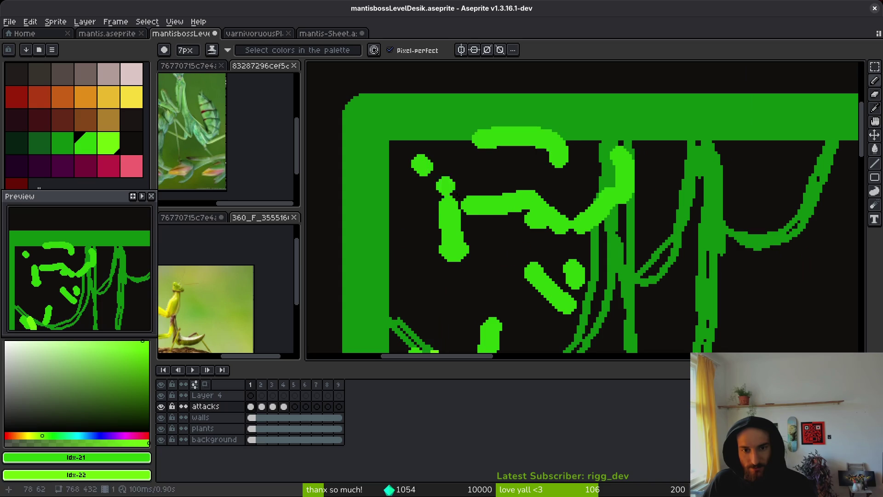
pyautogui.moveTo(478, 240); pyautogui.dragTo(414, 239)
pyautogui.click(432, 269)
pyautogui.moveTo(435, 271); pyautogui.dragTo(458, 297)
pyautogui.moveTo(506, 294); pyautogui.dragTo(529, 244)
pyautogui.moveTo(675, 262); pyautogui.dragTo(578, 193)
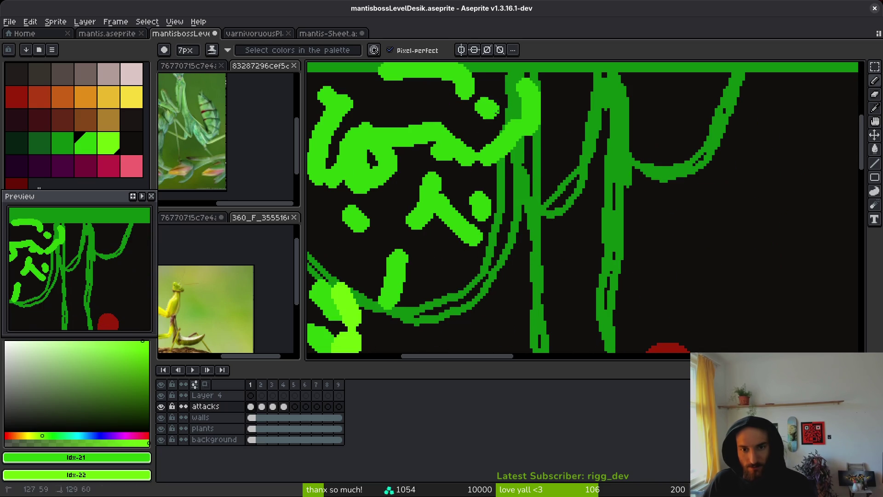
pyautogui.moveTo(575, 147); pyautogui.dragTo(559, 202)
pyautogui.moveTo(506, 108); pyautogui.dragTo(488, 120)
pyautogui.click(561, 113)
pyautogui.moveTo(563, 111); pyautogui.dragTo(589, 99)
# Extend the green leaf strokes to the right side and the lower-left corner
pyautogui.moveTo(736, 209); pyautogui.dragTo(635, 216)
pyautogui.moveTo(681, 165)
pyautogui.mouseDown()
pyautogui.moveTo(759, 101)
pyautogui.moveTo(796, 147)
pyautogui.mouseUp()
pyautogui.moveTo(662, 110); pyautogui.dragTo(713, 156)
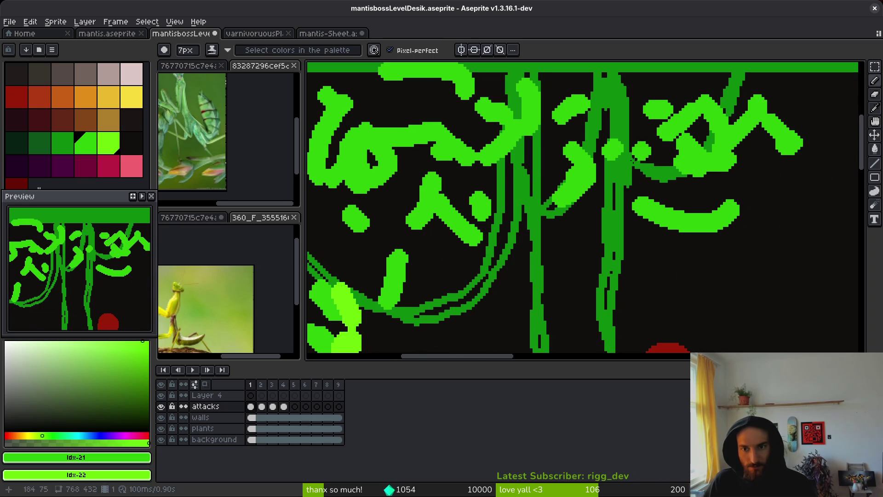
pyautogui.moveTo(570, 237); pyautogui.dragTo(529, 253)
pyautogui.click(521, 170)
pyautogui.moveTo(522, 170); pyautogui.dragTo(492, 246)
pyautogui.moveTo(515, 244); pyautogui.dragTo(467, 262)
pyautogui.click(426, 267)
pyautogui.moveTo(349, 225); pyautogui.dragTo(389, 230)
pyautogui.moveTo(313, 262); pyautogui.dragTo(368, 280)
pyautogui.moveTo(382, 280); pyautogui.dragTo(398, 292)
# Add light yellow-green highlights across the upper-left, middle and right leaves
pyautogui.moveTo(516, 235)
pyautogui.mouseDown()
pyautogui.moveTo(480, 242)
pyautogui.moveTo(439, 170)
pyautogui.mouseUp()
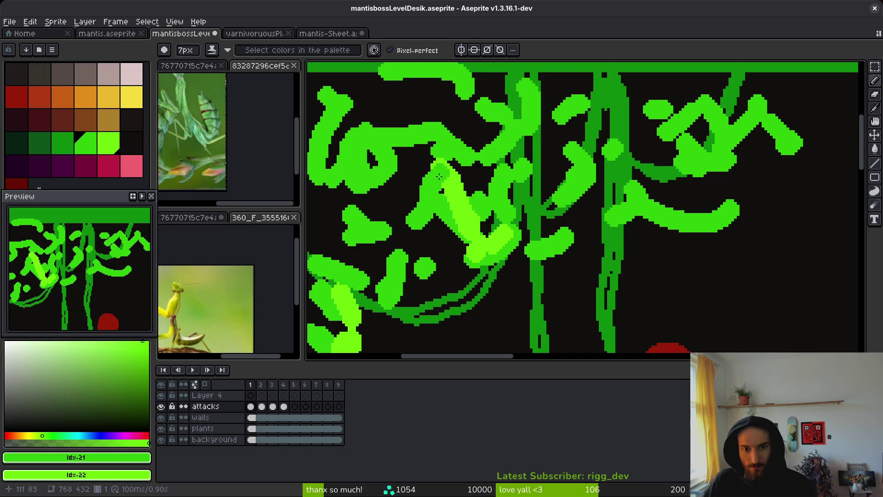
pyautogui.moveTo(364, 214); pyautogui.dragTo(391, 225)
pyautogui.moveTo(375, 133); pyautogui.dragTo(391, 168)
pyautogui.moveTo(347, 122)
pyautogui.mouseDown()
pyautogui.moveTo(359, 164)
pyautogui.moveTo(320, 83)
pyautogui.moveTo(333, 106)
pyautogui.mouseUp()
pyautogui.moveTo(453, 95)
pyautogui.mouseDown()
pyautogui.moveTo(467, 69)
pyautogui.moveTo(510, 115)
pyautogui.moveTo(533, 110)
pyautogui.mouseUp()
pyautogui.moveTo(456, 154)
pyautogui.mouseDown()
pyautogui.moveTo(443, 147)
pyautogui.moveTo(432, 117)
pyautogui.mouseUp()
pyautogui.moveTo(557, 95); pyautogui.dragTo(568, 105)
pyautogui.moveTo(564, 147); pyautogui.dragTo(559, 198)
pyautogui.moveTo(633, 189); pyautogui.dragTo(702, 214)
pyautogui.moveTo(637, 215); pyautogui.dragTo(614, 209)
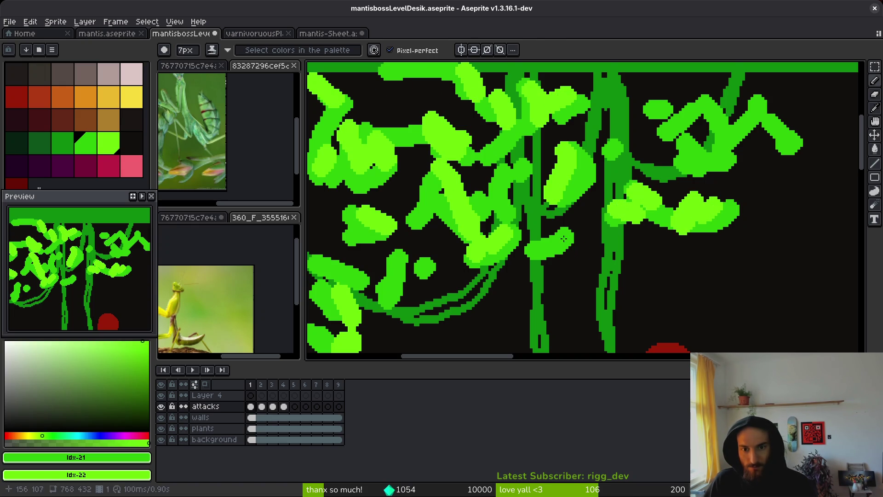
pyautogui.moveTo(649, 134)
pyautogui.mouseDown()
pyautogui.moveTo(676, 110)
pyautogui.moveTo(698, 142)
pyautogui.moveTo(722, 99)
pyautogui.moveTo(777, 129)
pyautogui.mouseUp()
# Add a final light-green highlight and a long diagonal stroke across the foliage
pyautogui.scroll(-2, 634, 237)
pyautogui.scroll(2, 551, 203)
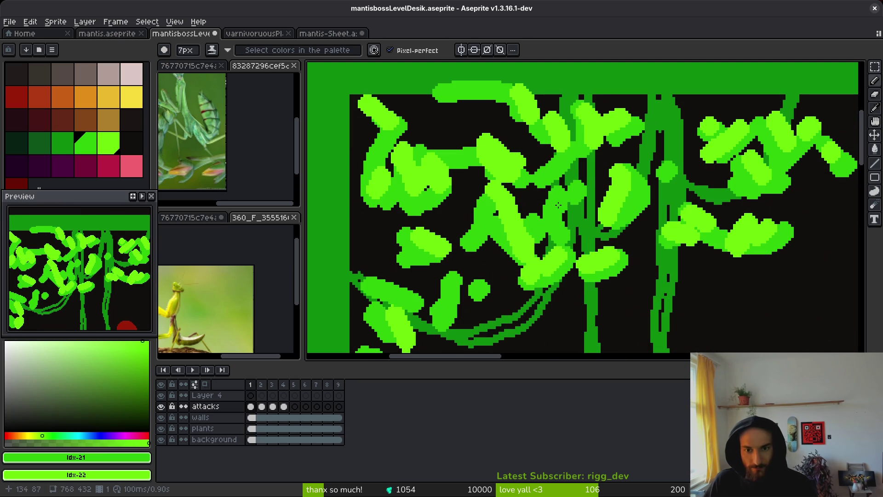
pyautogui.moveTo(562, 189); pyautogui.dragTo(538, 215)
pyautogui.moveTo(552, 154); pyautogui.dragTo(605, 87)
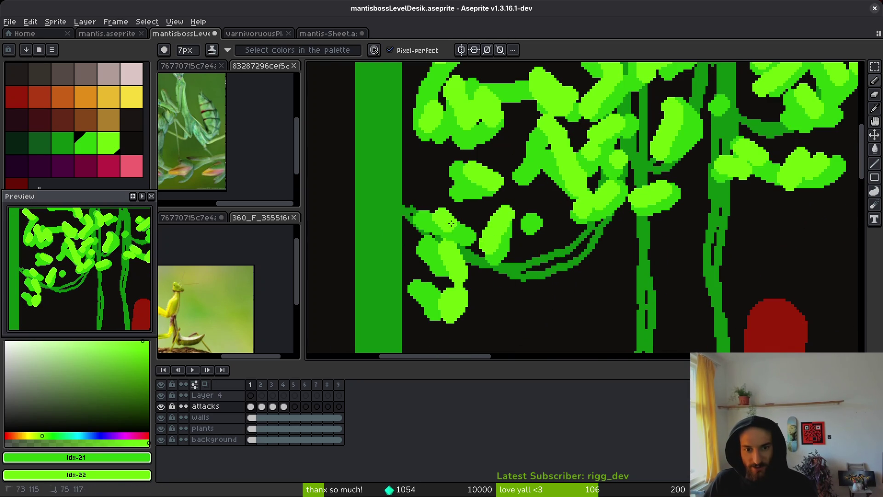
pyautogui.scroll(-6, 538, 202)
pyautogui.moveTo(495, 174); pyautogui.dragTo(639, 236)
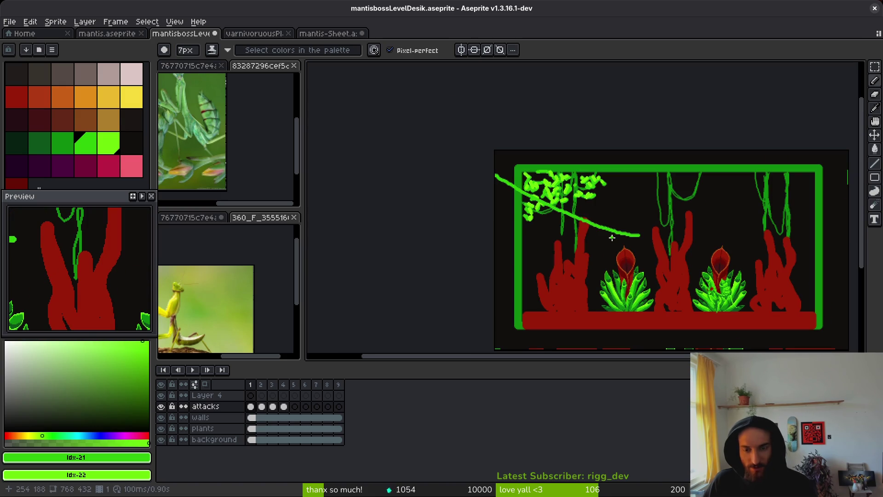
# Undo the stray diagonal stroke, try a rectangle selection around the foliage, then deselect
pyautogui.hotkey('ctrl', 'z')
pyautogui.press('m')
pyautogui.moveTo(493, 154)
pyautogui.mouseDown()
pyautogui.moveTo(645, 226)
pyautogui.moveTo(584, 239)
pyautogui.moveTo(547, 275)
pyautogui.moveTo(550, 283)
pyautogui.moveTo(624, 277)
pyautogui.mouseUp()
pyautogui.click(607, 226)
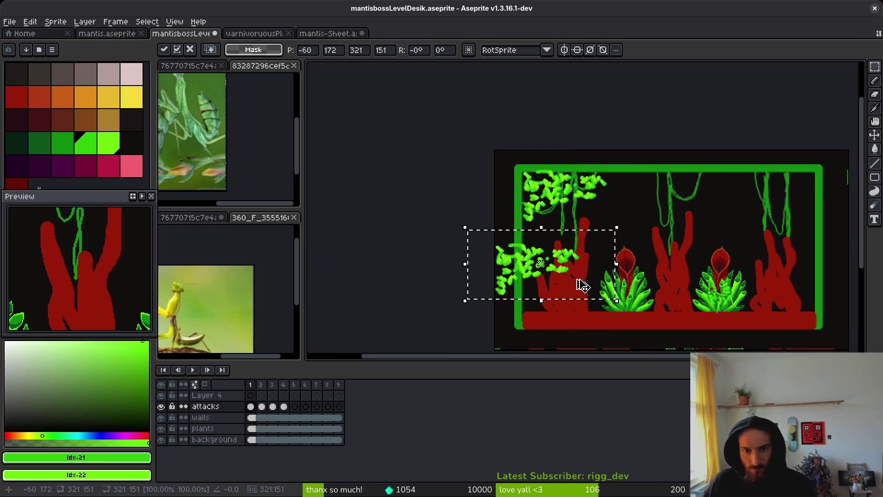
pyautogui.hotkey('ctrl', 'z')
pyautogui.hotkey('ctrl', 'y')
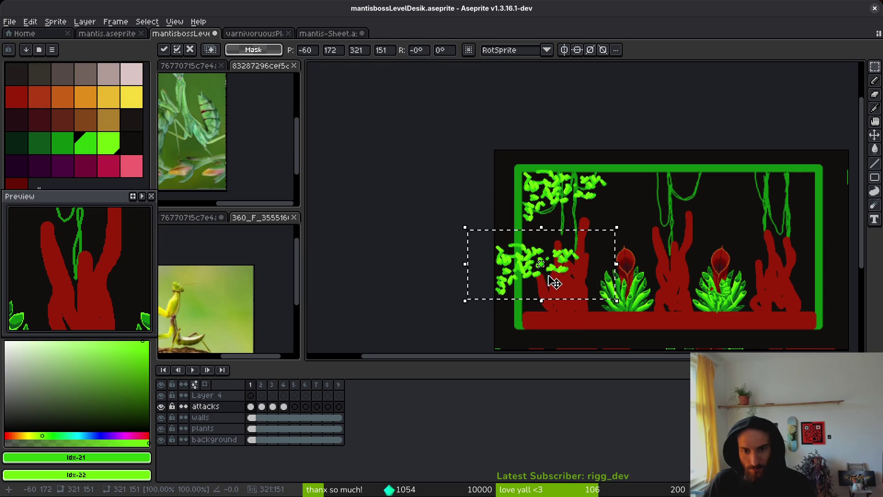
pyautogui.press('Escape')
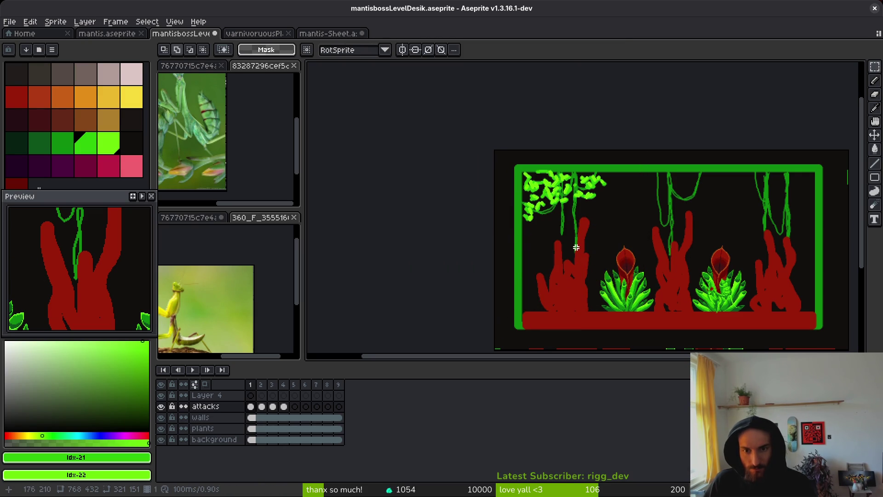
pyautogui.hotkey('ctrl', 'd')
pyautogui.scroll(3, 613, 196)
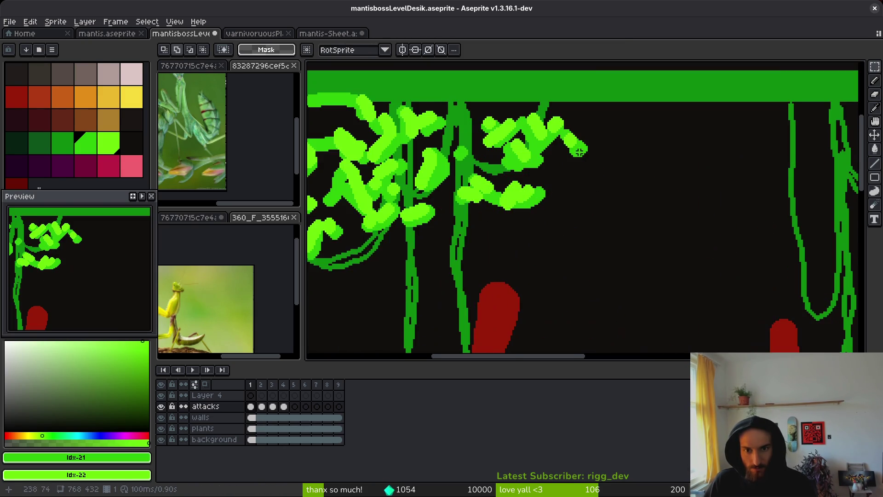
pyautogui.scroll(-1, 616, 174)
# Lasso and cut the top-left foliage, then paste it into frame 5
pyautogui.press('q')
pyautogui.moveTo(598, 115)
pyautogui.mouseDown()
pyautogui.moveTo(420, 134)
pyautogui.moveTo(460, 241)
pyautogui.moveTo(616, 144)
pyautogui.mouseUp()
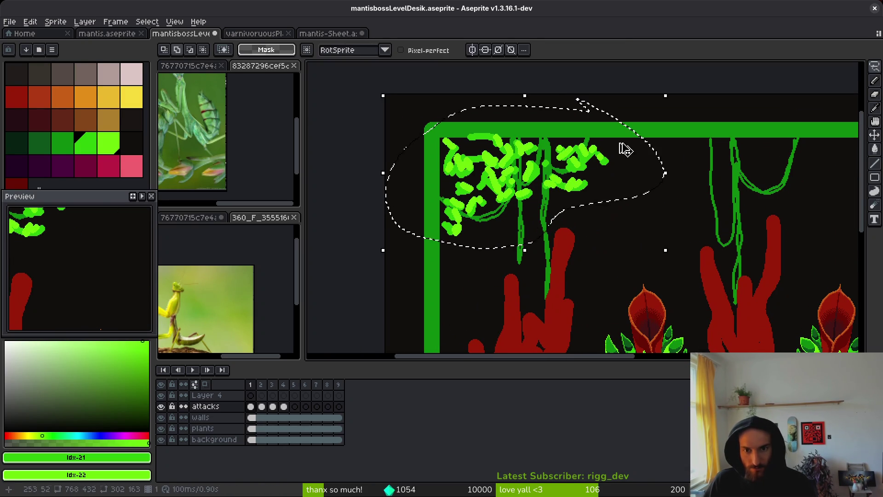
pyautogui.press('Delete')
pyautogui.click(296, 407)
pyautogui.hotkey('ctrl', 'v')
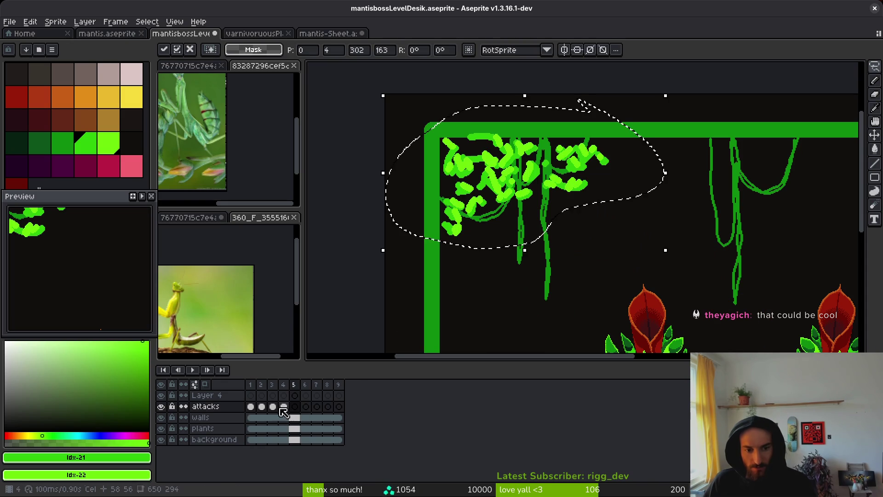
pyautogui.press('Return')
pyautogui.scroll(-2, 552, 237)
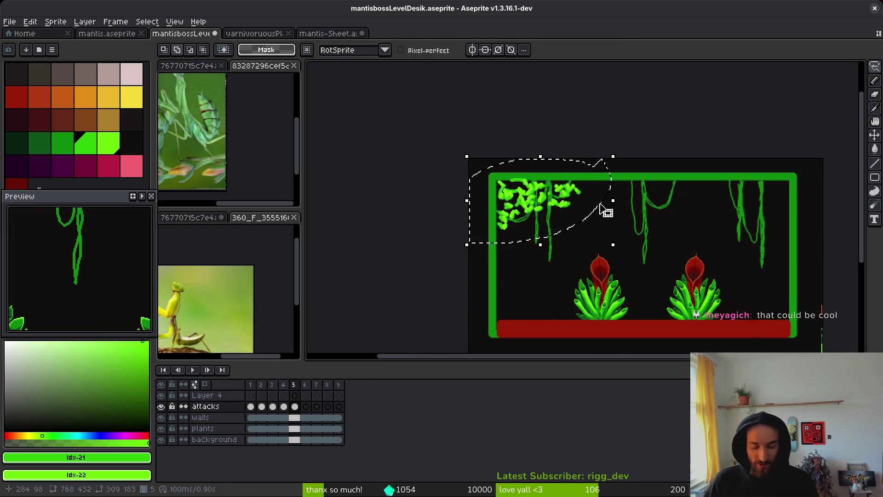
# Place quarter-turned foliage copies upright along the left wall and the right wall
pyautogui.hotkey('shift', 'r')
pyautogui.hotkey('shift', 'r')
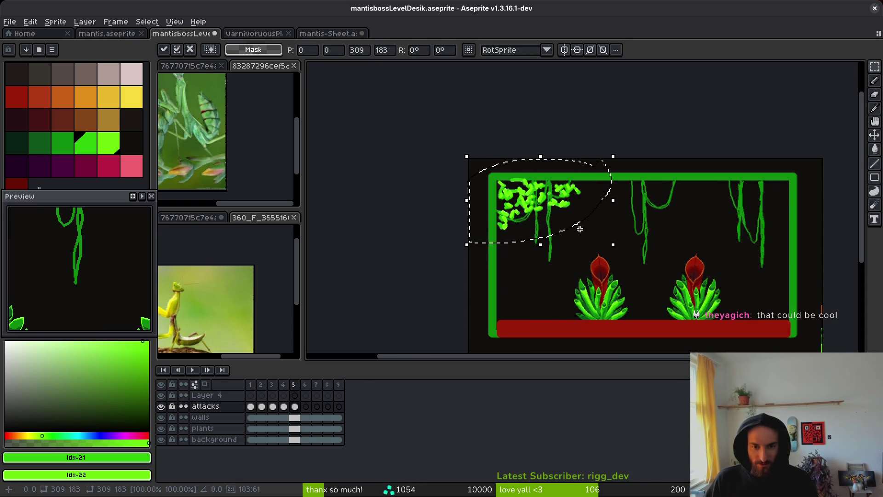
pyautogui.hotkey('shift', 'r')
pyautogui.moveTo(566, 232); pyautogui.dragTo(519, 304)
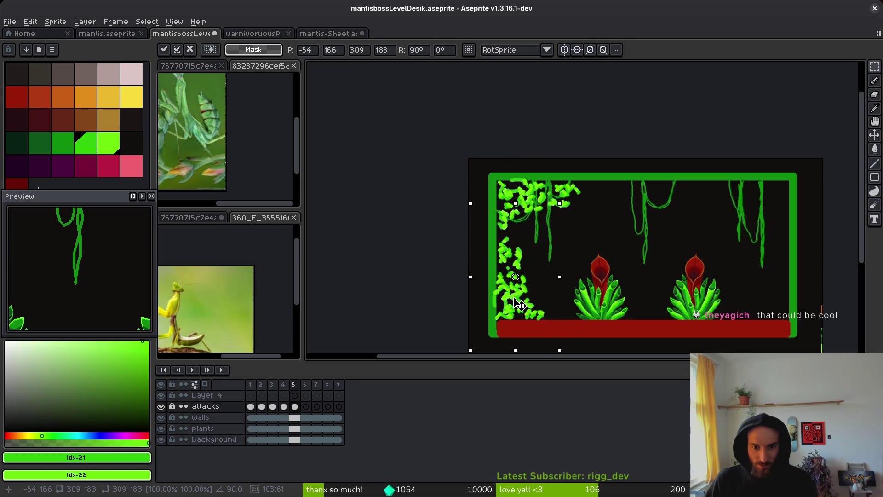
pyautogui.hscroll(2, 558, 286)
pyautogui.hotkey('shift', 'r')
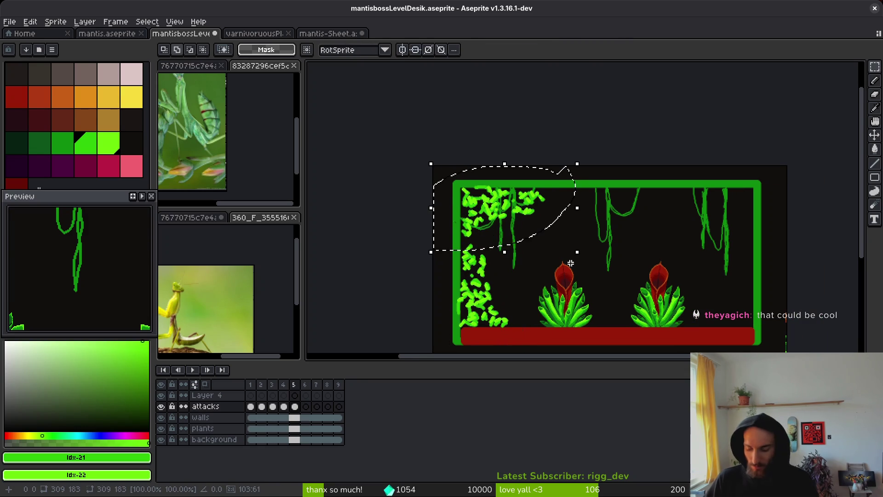
pyautogui.moveTo(520, 214)
pyautogui.mouseDown()
pyautogui.moveTo(707, 245)
pyautogui.moveTo(753, 293)
pyautogui.moveTo(536, 256)
pyautogui.moveTo(684, 242)
pyautogui.moveTo(635, 241)
pyautogui.moveTo(685, 248)
pyautogui.mouseUp()
pyautogui.hotkey('shift', 'r')
pyautogui.press('Return')
# Stand a foliage copy in the top-right corner and paste another over the top-left vines
pyautogui.hotkey('shift', 'r')
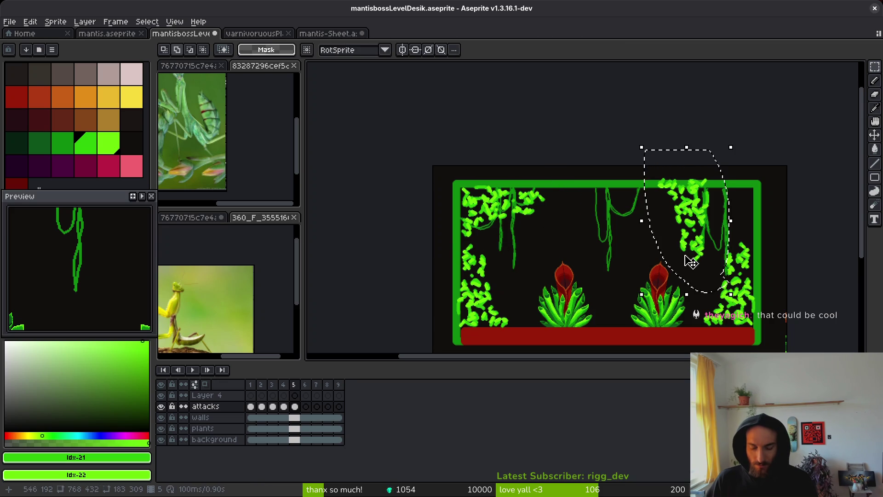
pyautogui.moveTo(706, 264); pyautogui.dragTo(738, 214)
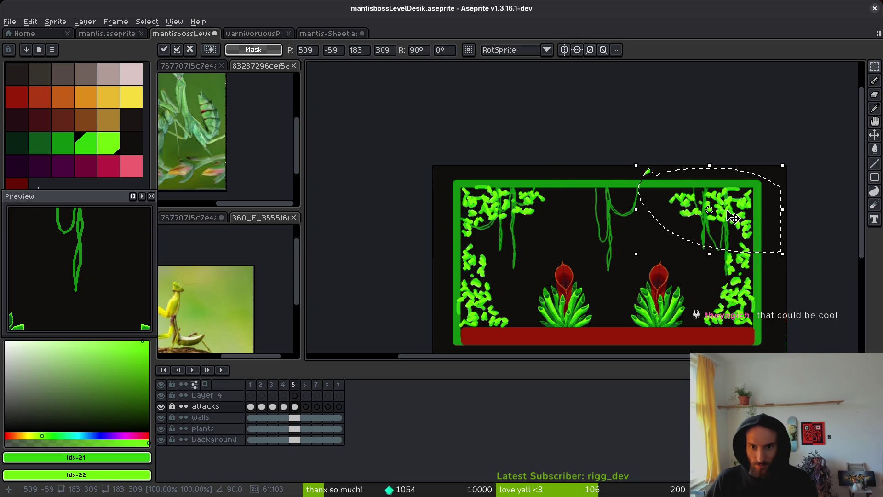
pyautogui.hotkey('ctrl', 'd')
pyautogui.hotkey('ctrl', 'v')
pyautogui.moveTo(460, 180)
pyautogui.mouseDown()
pyautogui.moveTo(511, 207)
pyautogui.moveTo(586, 199)
pyautogui.moveTo(581, 209)
pyautogui.moveTo(598, 220)
pyautogui.moveTo(648, 223)
pyautogui.mouseUp()
pyautogui.press('b')
pyautogui.scroll(4, 649, 223)
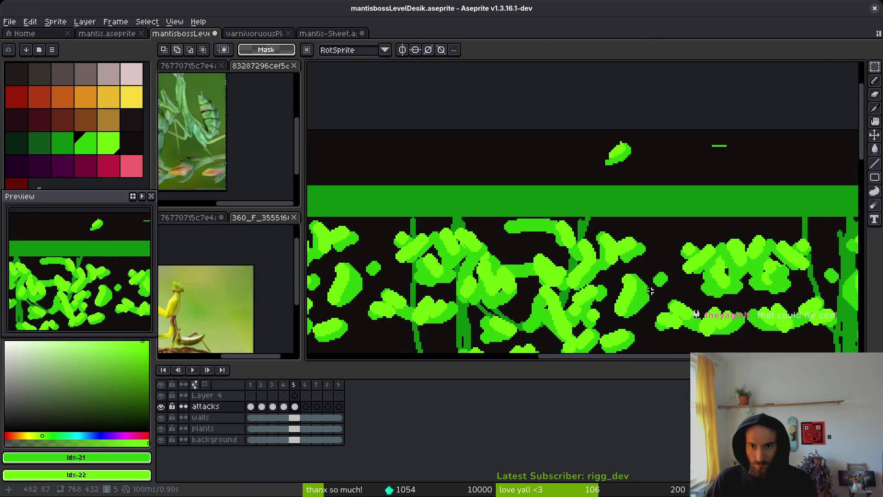
# Paint dark strokes over the stray leaves in the top foliage and beside the vines
pyautogui.scroll(-3, 570, 231)
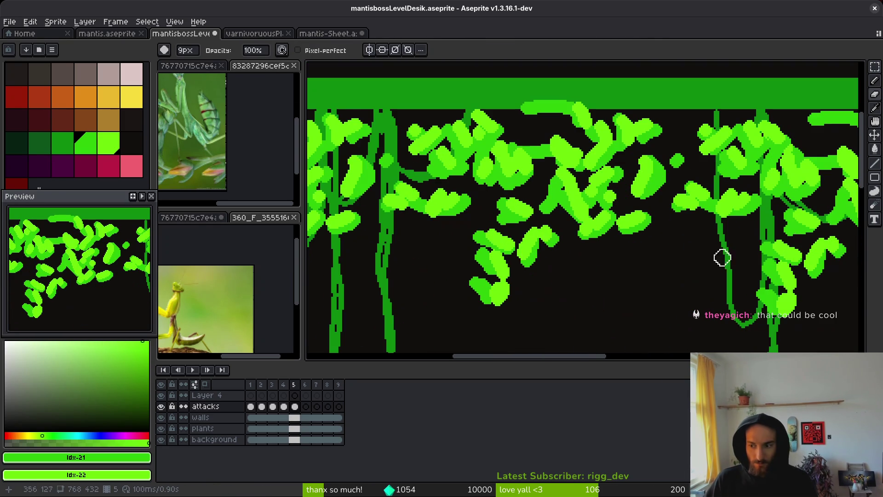
pyautogui.moveTo(477, 240)
pyautogui.mouseDown()
pyautogui.moveTo(544, 230)
pyautogui.moveTo(520, 254)
pyautogui.mouseUp()
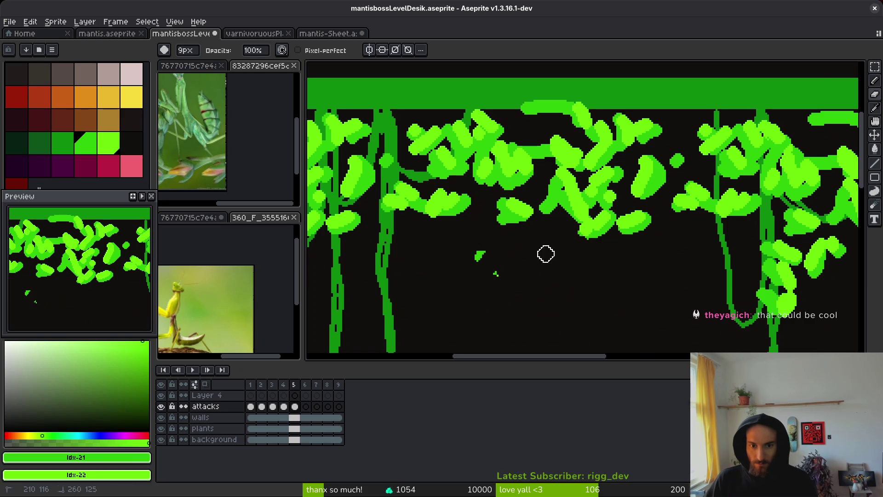
pyautogui.hscroll(5, 613, 253)
pyautogui.moveTo(581, 213); pyautogui.dragTo(642, 223)
pyautogui.moveTo(612, 251)
pyautogui.mouseDown()
pyautogui.moveTo(574, 222)
pyautogui.moveTo(569, 237)
pyautogui.moveTo(620, 277)
pyautogui.mouseUp()
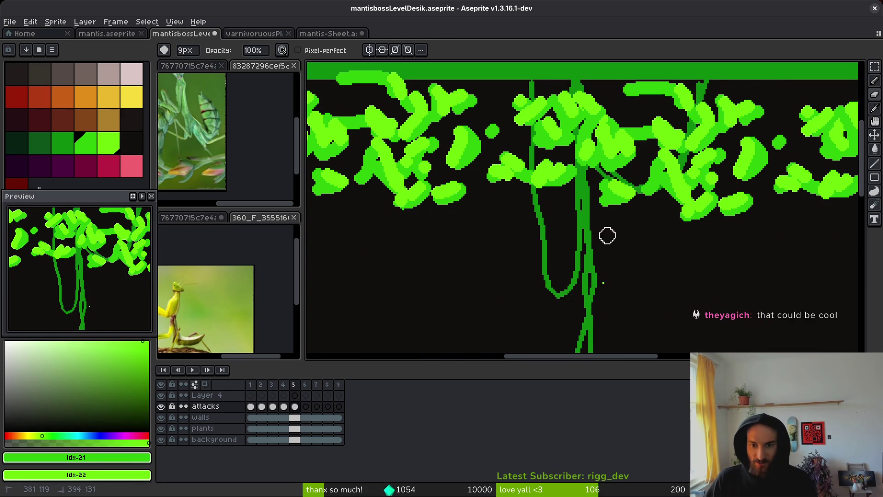
# Save the mantis boss level file with Ctrl+S
pyautogui.hotkey('ctrl', 's')
pyautogui.scroll(-4, 552, 257)
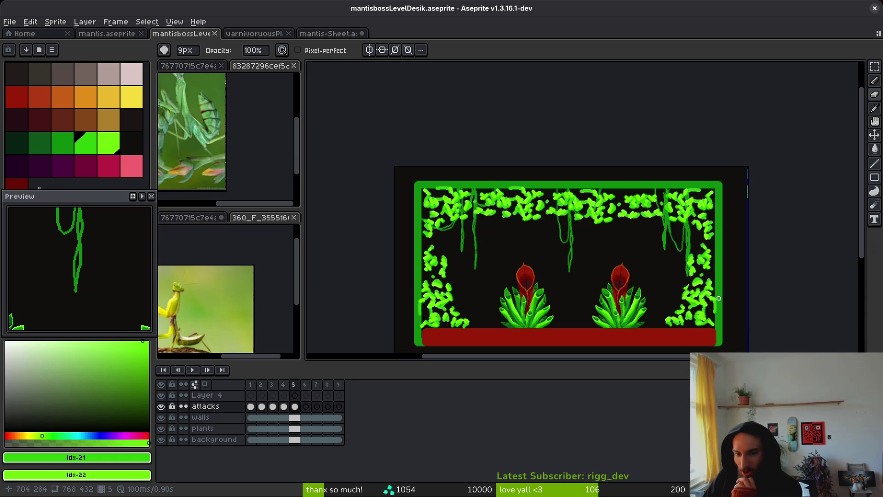
pyautogui.moveTo(631, 259); pyautogui.dragTo(634, 256)
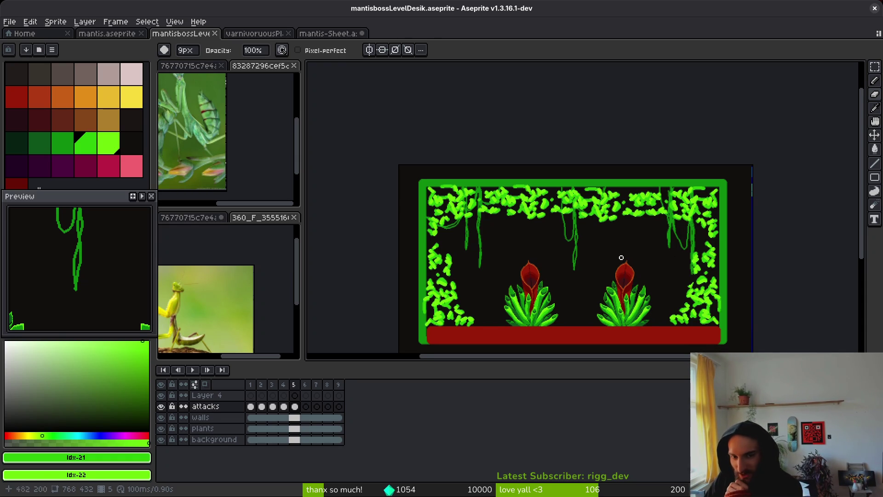
pyautogui.scroll(-1, 524, 285)
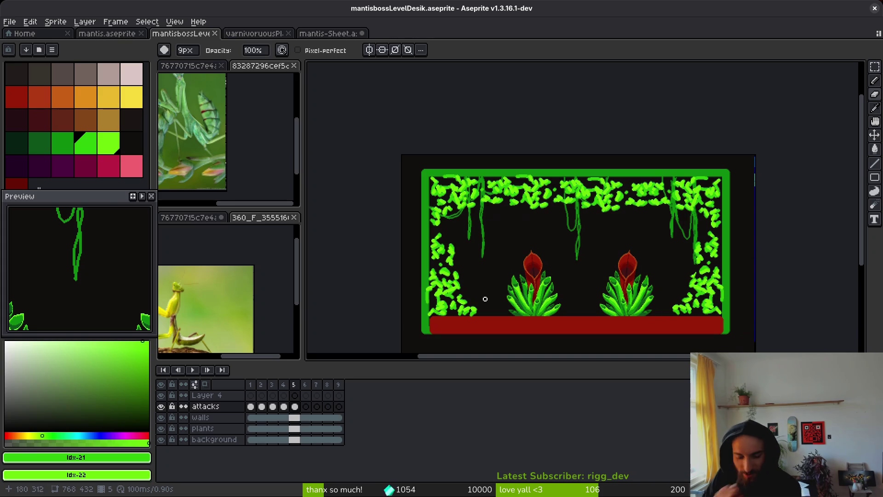
pyautogui.click(87, 143)
# Draw crimson pencil X marks on the left wall, top vines and both plants, undoing misplaced ones
pyautogui.press('b')
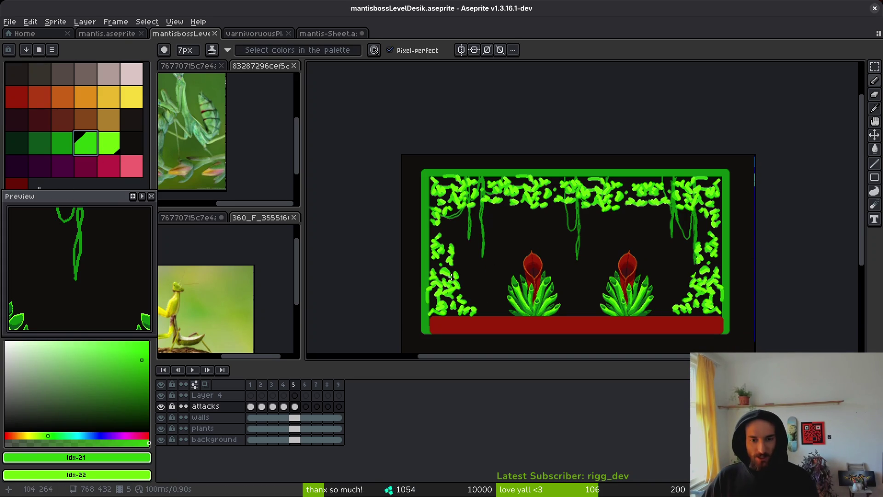
pyautogui.click(108, 165)
pyautogui.moveTo(447, 267); pyautogui.dragTo(435, 280)
pyautogui.moveTo(433, 267); pyautogui.dragTo(449, 278)
pyautogui.moveTo(524, 186); pyautogui.dragTo(556, 201)
pyautogui.moveTo(619, 185); pyautogui.dragTo(642, 201)
pyautogui.moveTo(617, 293)
pyautogui.mouseDown()
pyautogui.moveTo(640, 306)
pyautogui.moveTo(619, 307)
pyautogui.mouseUp()
pyautogui.moveTo(529, 294)
pyautogui.mouseDown()
pyautogui.moveTo(552, 306)
pyautogui.moveTo(529, 309)
pyautogui.mouseUp()
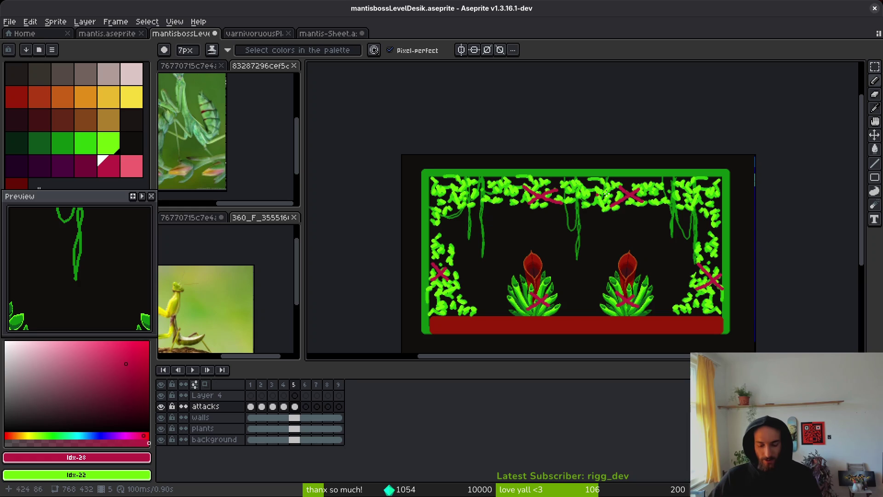
pyautogui.hotkey('ctrl', 'z')
pyautogui.hotkey('ctrl', 'z')
pyautogui.hotkey('ctrl', 'z')
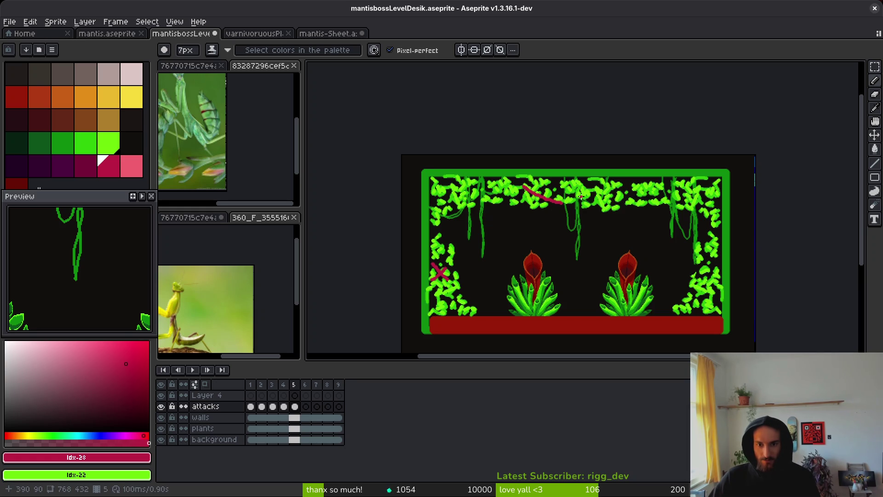
# Redraw crimson X marks over the top-left, top-middle and top-right foliage and the right wall
pyautogui.moveTo(479, 184)
pyautogui.mouseDown()
pyautogui.moveTo(505, 197)
pyautogui.moveTo(468, 202)
pyautogui.mouseUp()
pyautogui.moveTo(560, 183); pyautogui.dragTo(584, 198)
pyautogui.moveTo(583, 185); pyautogui.dragTo(562, 201)
pyautogui.moveTo(656, 188); pyautogui.dragTo(688, 202)
pyautogui.moveTo(685, 186); pyautogui.dragTo(659, 206)
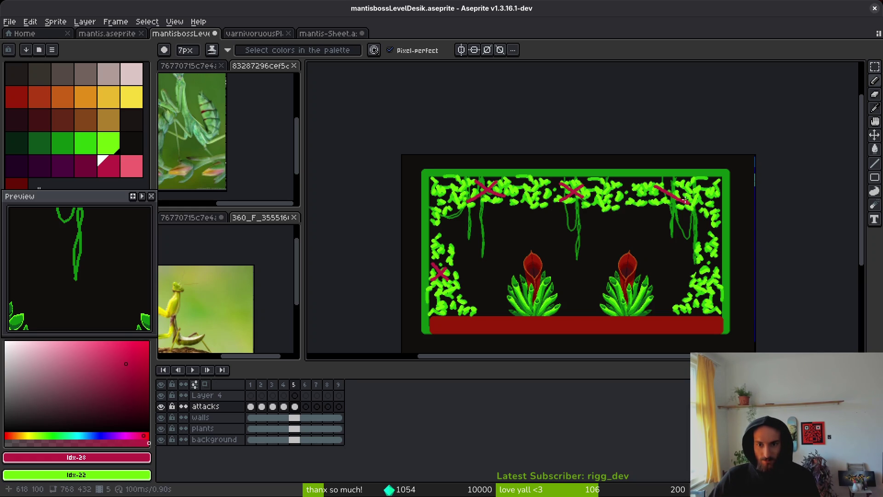
pyautogui.moveTo(701, 259)
pyautogui.mouseDown()
pyautogui.moveTo(719, 279)
pyautogui.moveTo(699, 281)
pyautogui.mouseUp()
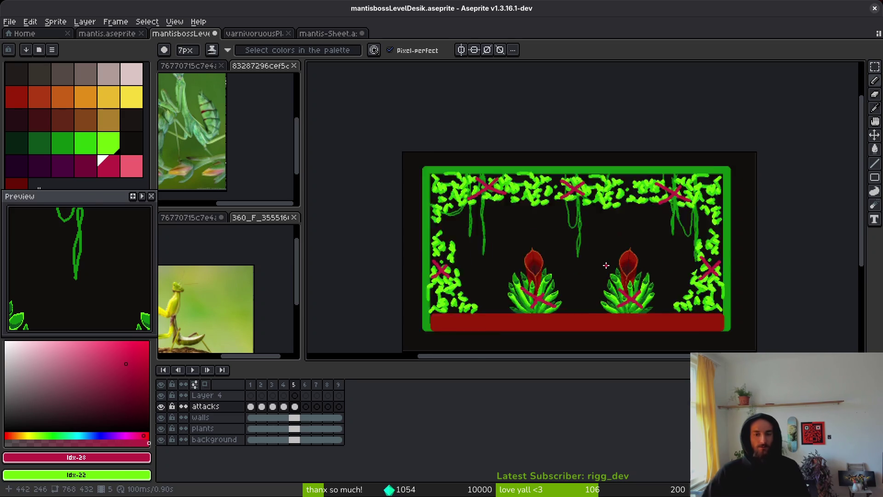
pyautogui.scroll(1, 607, 262)
pyautogui.scroll(-2, 619, 232)
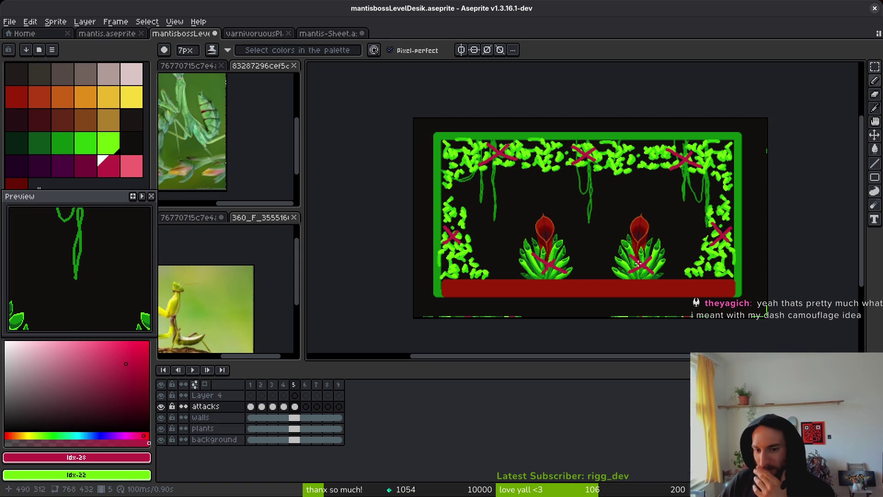
pyautogui.click(141, 107)
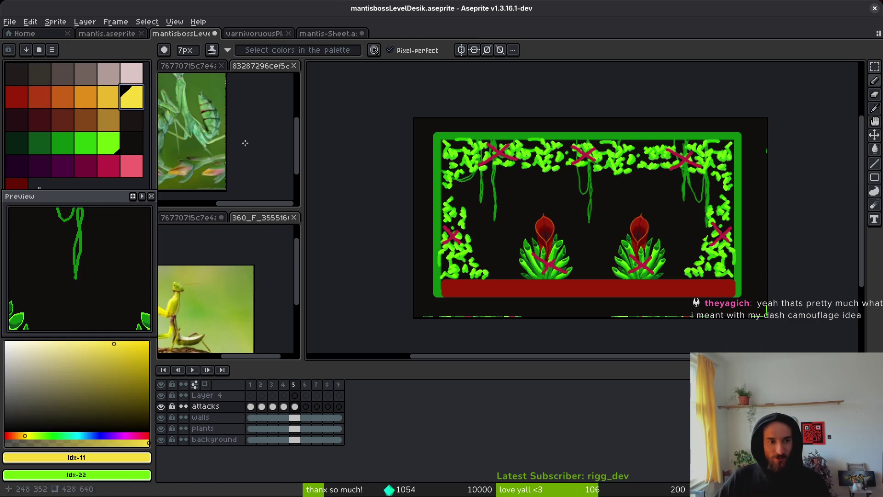
# Draw a thick yellow line from the right plant to the right wall, undoing a stray upper-left line
pyautogui.scroll(6, 680, 266)
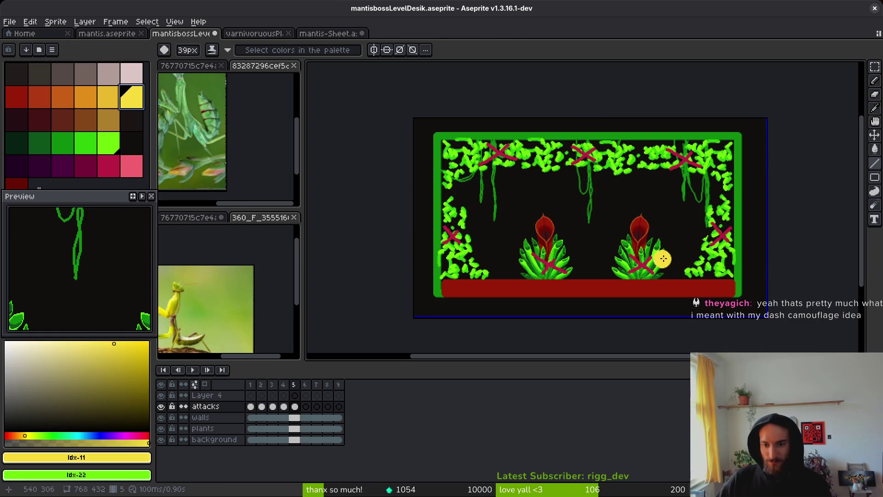
pyautogui.moveTo(651, 264); pyautogui.dragTo(726, 233)
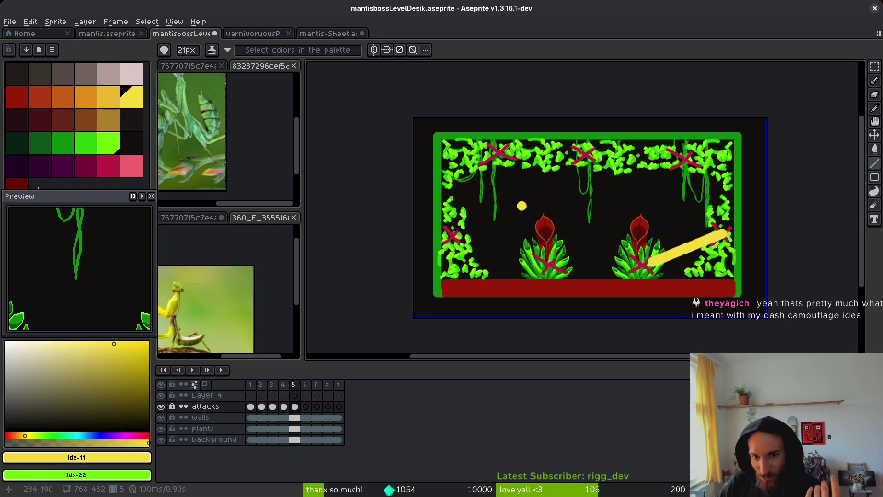
pyautogui.moveTo(503, 153); pyautogui.dragTo(527, 225)
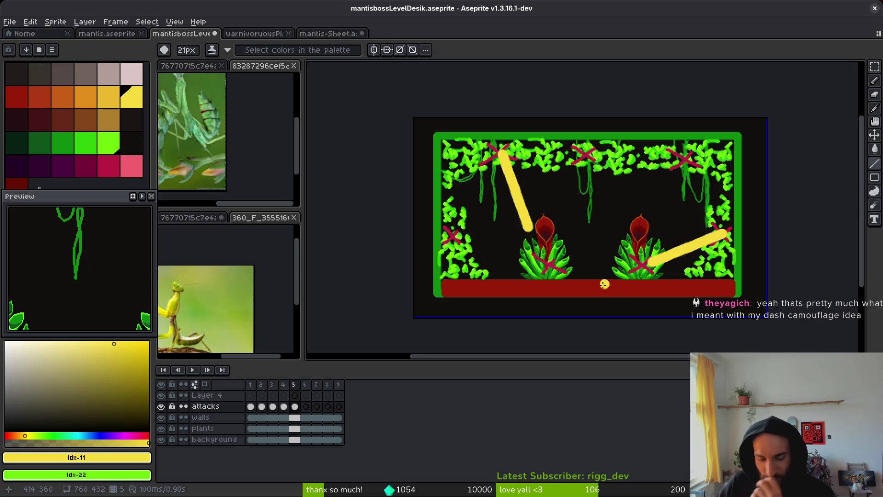
pyautogui.hotkey('ctrl', 'z')
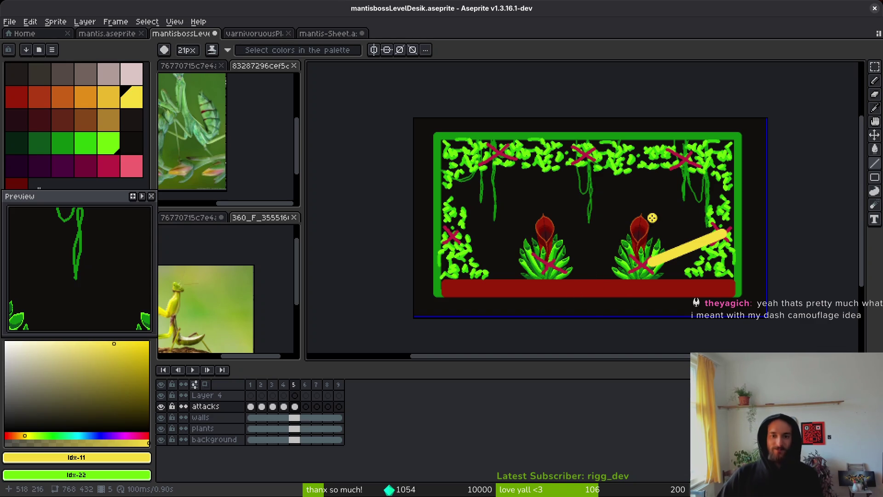
# Link the plants, top vines, top peak, left edge and right edge with yellow zigzag lines
pyautogui.moveTo(680, 164); pyautogui.dragTo(651, 252)
pyautogui.keyDown('shift'); pyautogui.click(644, 264); pyautogui.keyUp('shift')
pyautogui.keyDown('shift'); pyautogui.click(584, 157); pyautogui.keyUp('shift')
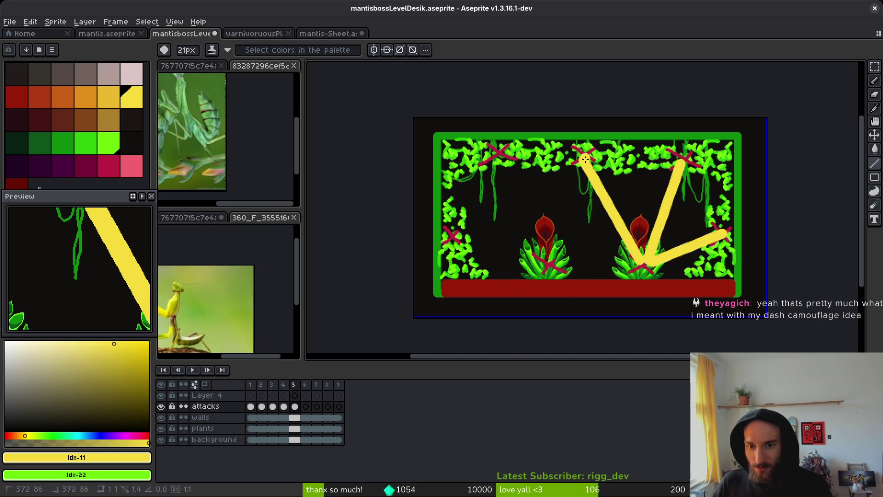
pyautogui.keyDown('shift'); pyautogui.click(553, 263); pyautogui.keyUp('shift')
pyautogui.keyDown('shift'); pyautogui.click(644, 264); pyautogui.keyUp('shift')
pyautogui.click(552, 263)
pyautogui.keyDown('shift'); pyautogui.click(496, 150); pyautogui.keyUp('shift')
pyautogui.keyDown('shift'); pyautogui.click(458, 236); pyautogui.keyUp('shift')
pyautogui.keyDown('shift'); pyautogui.click(552, 263); pyautogui.keyUp('shift')
pyautogui.click(460, 237)
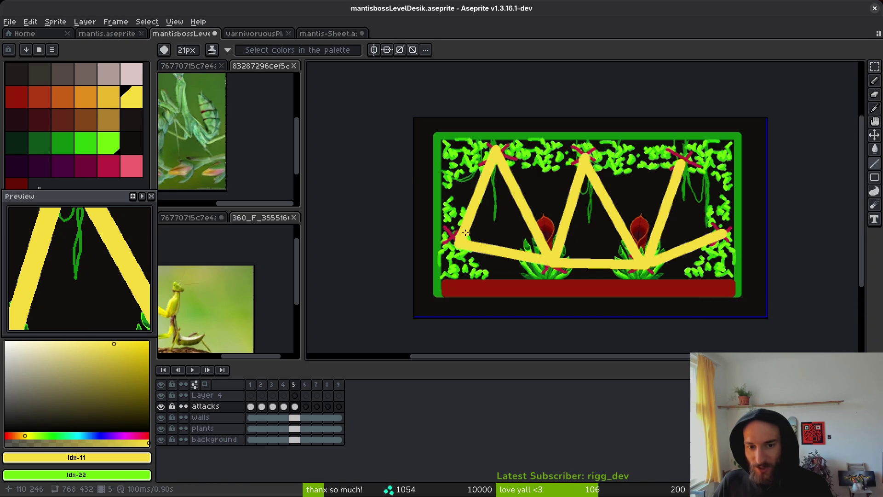
pyautogui.keyDown('shift'); pyautogui.click(583, 151); pyautogui.keyUp('shift')
pyautogui.keyDown('shift'); pyautogui.click(730, 235); pyautogui.keyUp('shift')
# Add crossing yellow lines from the bottom vertices and side corners to the opposite top peaks
pyautogui.click(609, 212)
pyautogui.keyDown('shift'); pyautogui.click(687, 156); pyautogui.keyUp('shift')
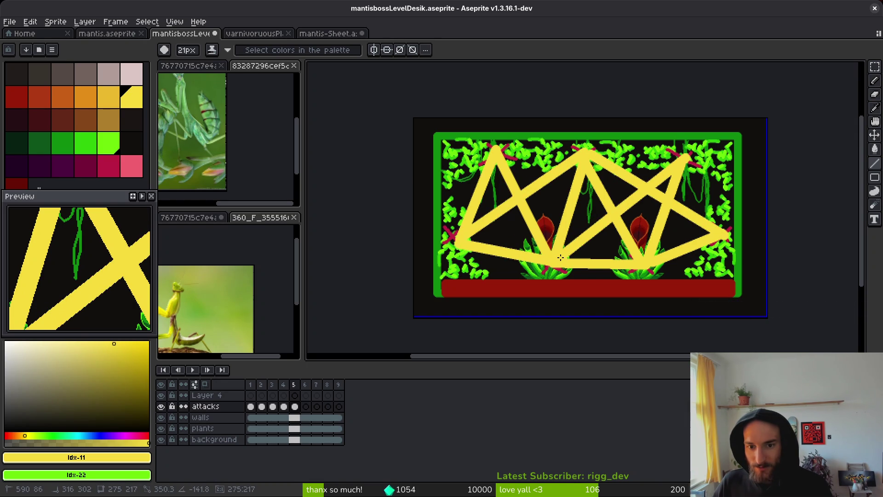
pyautogui.keyDown('shift'); pyautogui.click(687, 157); pyautogui.keyUp('shift')
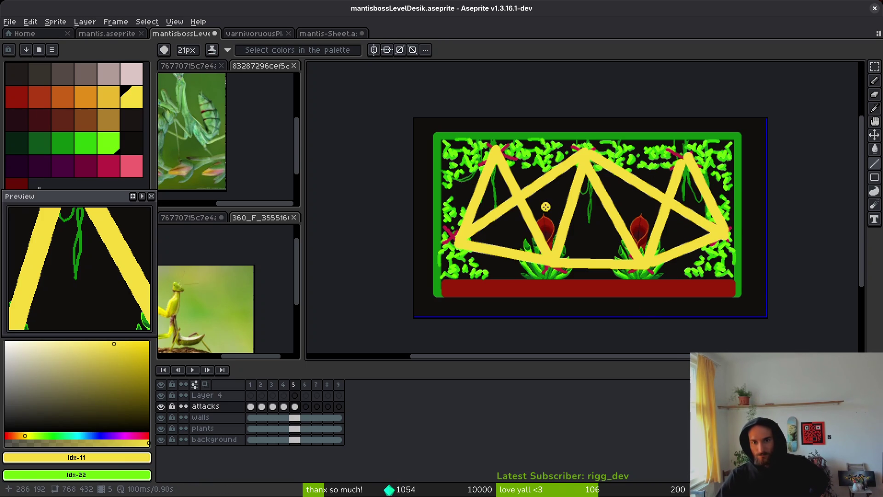
pyautogui.click(562, 266)
pyautogui.keyDown('shift'); pyautogui.click(687, 152); pyautogui.keyUp('shift')
pyautogui.click(654, 261)
pyautogui.keyDown('shift'); pyautogui.click(497, 149); pyautogui.keyUp('shift')
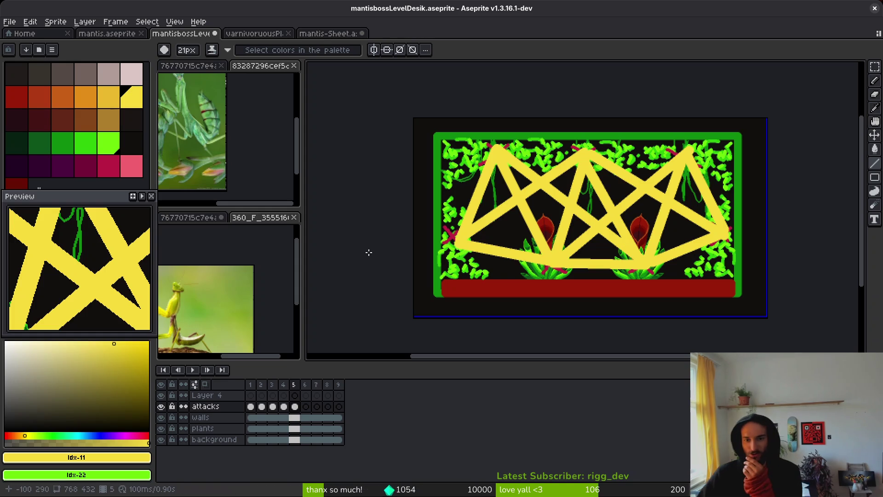
pyautogui.click(467, 237)
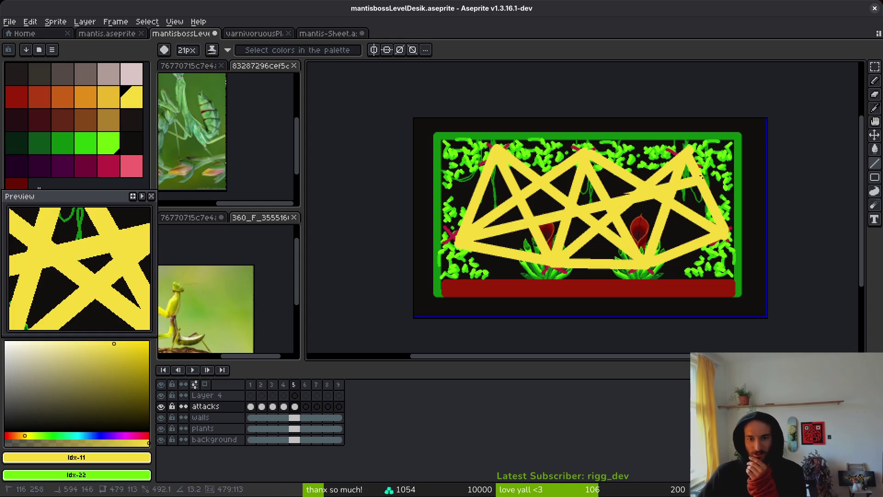
pyautogui.keyDown('shift'); pyautogui.click(689, 156); pyautogui.keyUp('shift')
pyautogui.click(717, 236)
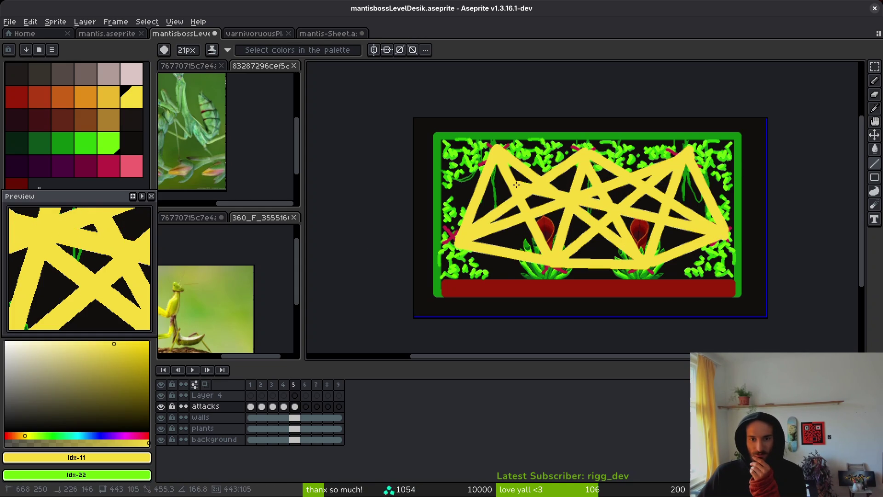
pyautogui.keyDown('shift'); pyautogui.click(496, 162); pyautogui.keyUp('shift')
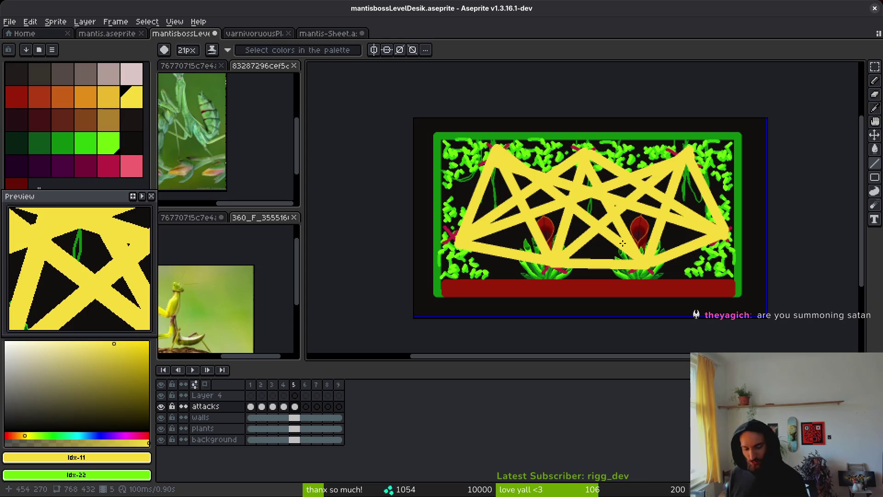
# Undo back through the yellow lines and X marks, then redo them all
pyautogui.hotkey('ctrl', 'z')
pyautogui.hotkey('ctrl', 'z')
pyautogui.hotkey('ctrl', 'z')
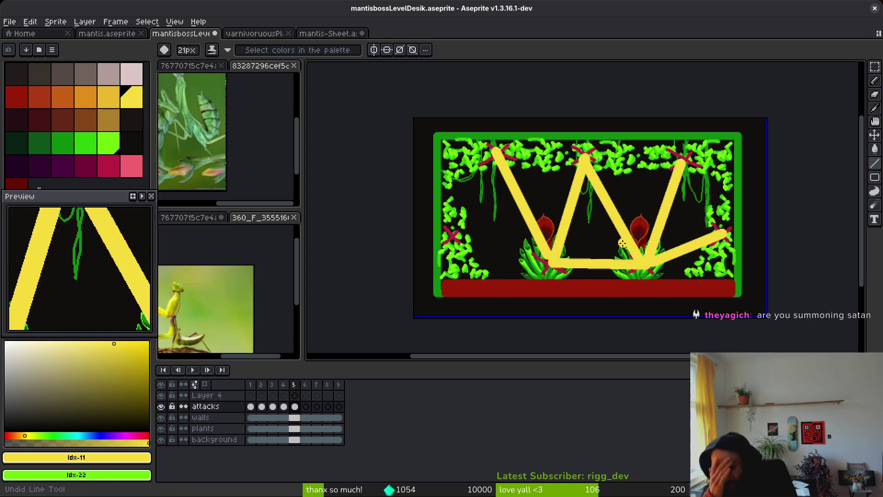
pyautogui.hotkey('ctrl', 'z')
pyautogui.hotkey('ctrl', 'z')
pyautogui.hotkey('ctrl', 'z')
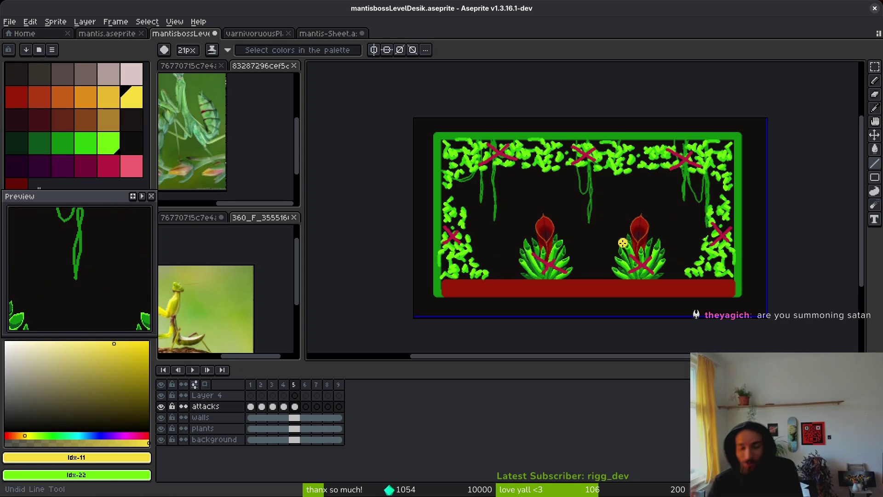
pyautogui.hotkey('ctrl', 'z')
pyautogui.hotkey('ctrl', 'z')
pyautogui.hotkey('ctrl', 'z')
pyautogui.hotkey('ctrl', 'z')
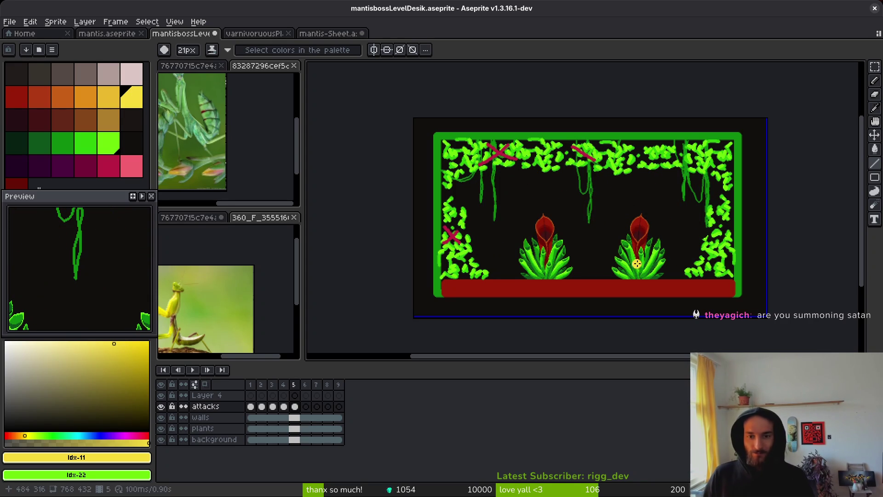
pyautogui.hotkey('ctrl', 'y')
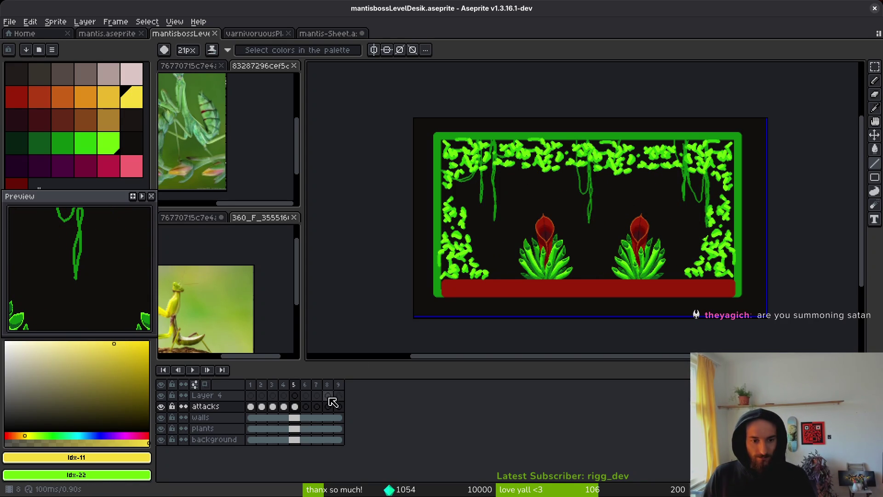
pyautogui.hotkey('ctrl', 'y')
pyautogui.hotkey('ctrl', 'y')
pyautogui.hotkey('ctrl', 'y')
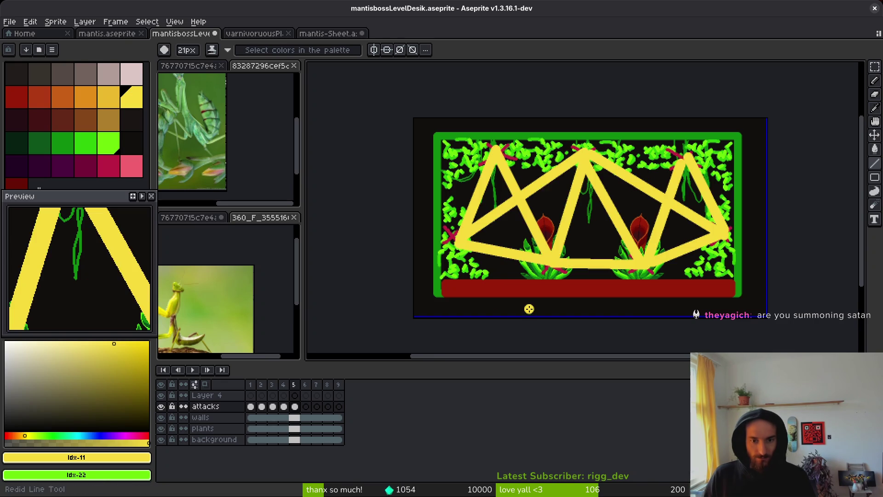
# Select the yellow lines by colour and paste a copy onto Layer 4 in frame 5
pyautogui.press('w')
pyautogui.click(481, 175)
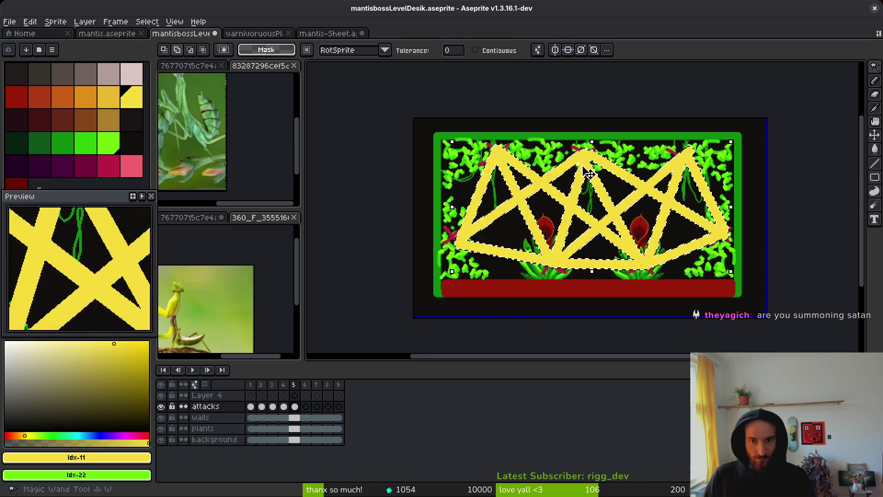
pyautogui.scroll(2, 481, 176)
pyautogui.scroll(-3, 580, 154)
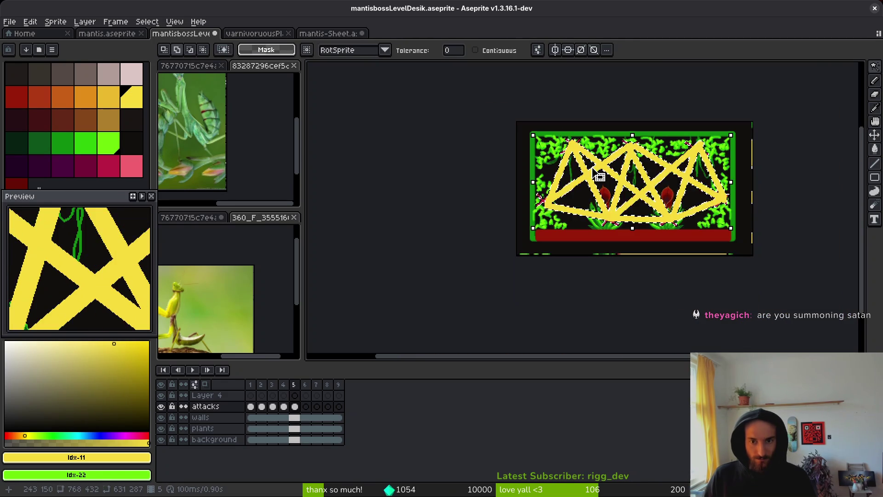
pyautogui.hotkey('ctrl', 'x')
pyautogui.hotkey('ctrl', 'z')
pyautogui.hotkey('ctrl', 'z')
pyautogui.hotkey('ctrl', 'z')
pyautogui.hotkey('ctrl', 'z')
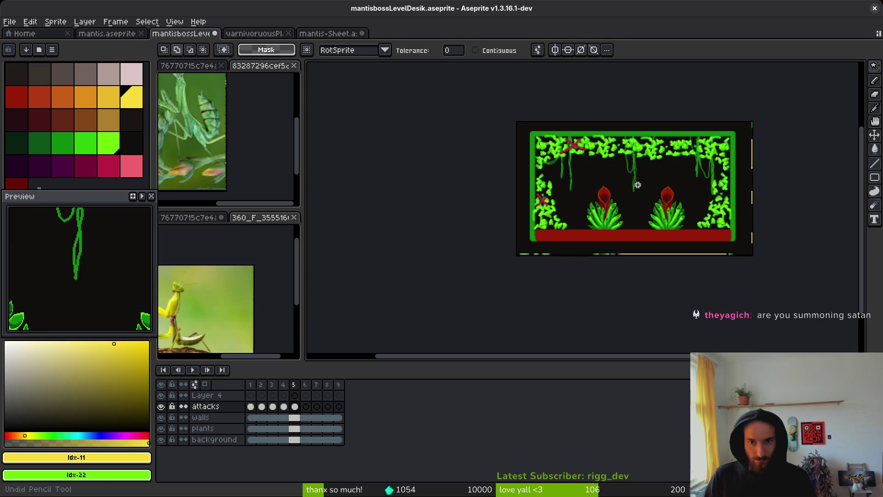
pyautogui.click(295, 396)
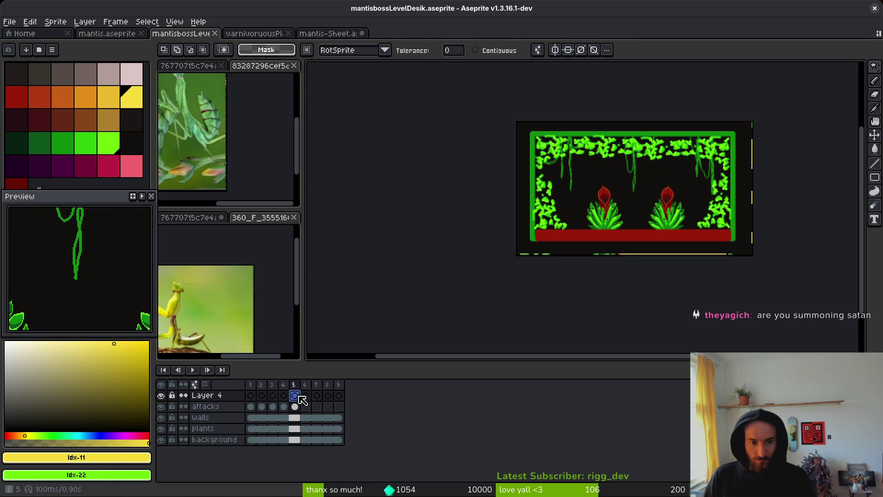
pyautogui.hotkey('ctrl', 'v')
pyautogui.press('Return')
# Select and delete the yellow lines from Layer 4 so it is left empty
pyautogui.scroll(3, 641, 202)
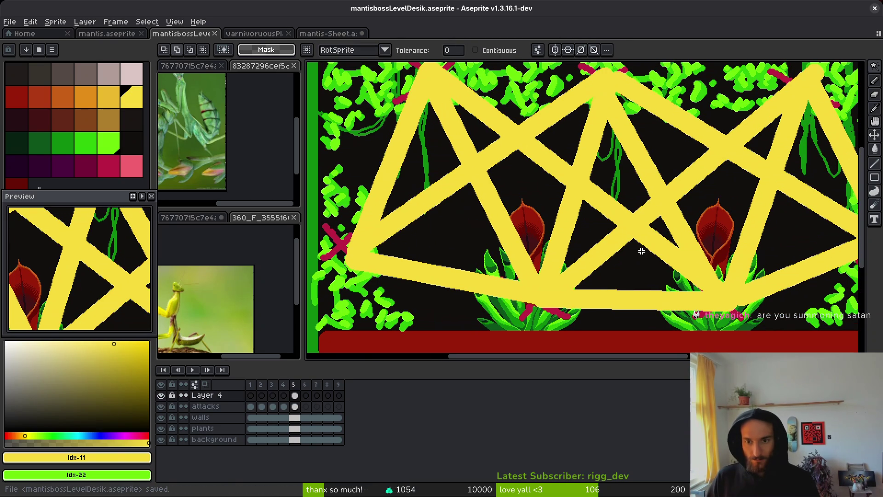
pyautogui.click(295, 406)
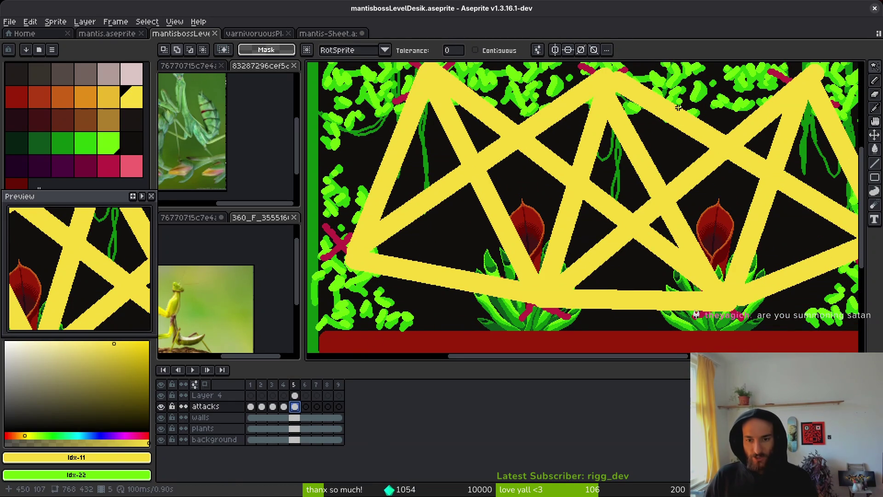
pyautogui.scroll(-3, 666, 179)
pyautogui.press('Return')
pyautogui.press('w')
pyautogui.press('Up')
pyautogui.click(682, 174)
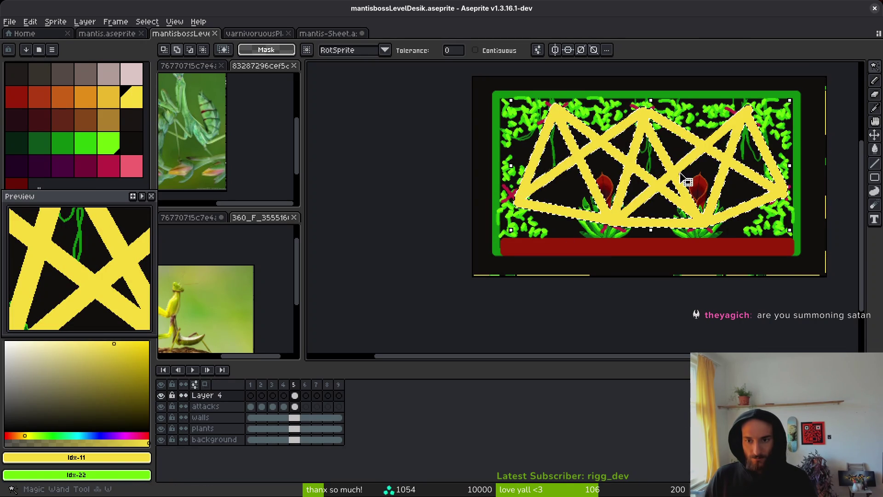
pyautogui.press('Delete')
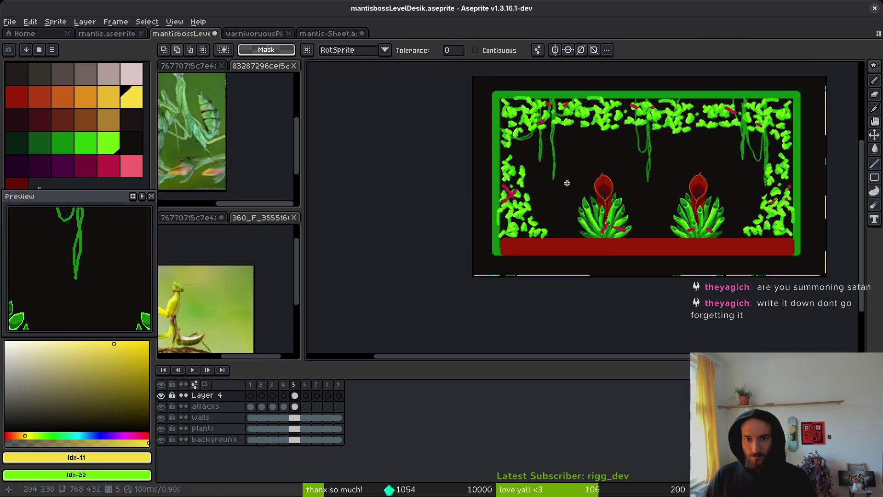
pyautogui.hotkey('ctrl', 'z')
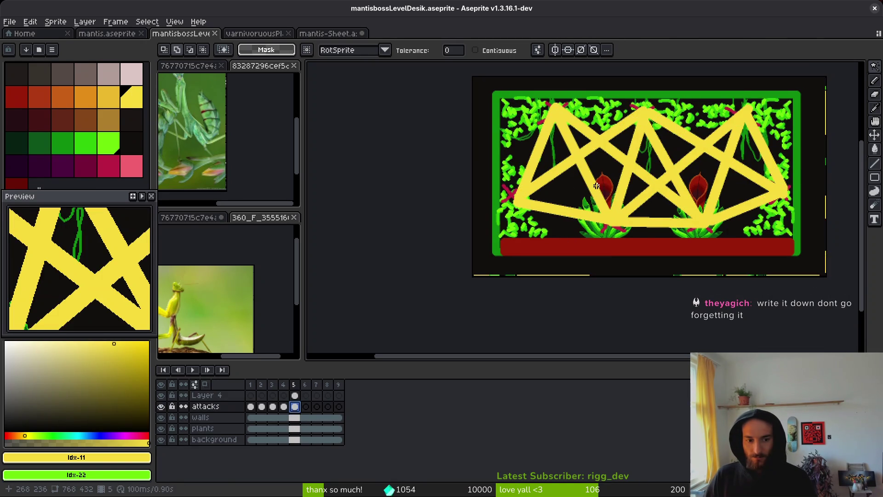
pyautogui.press('Up')
pyautogui.hotkey('ctrl', 'y')
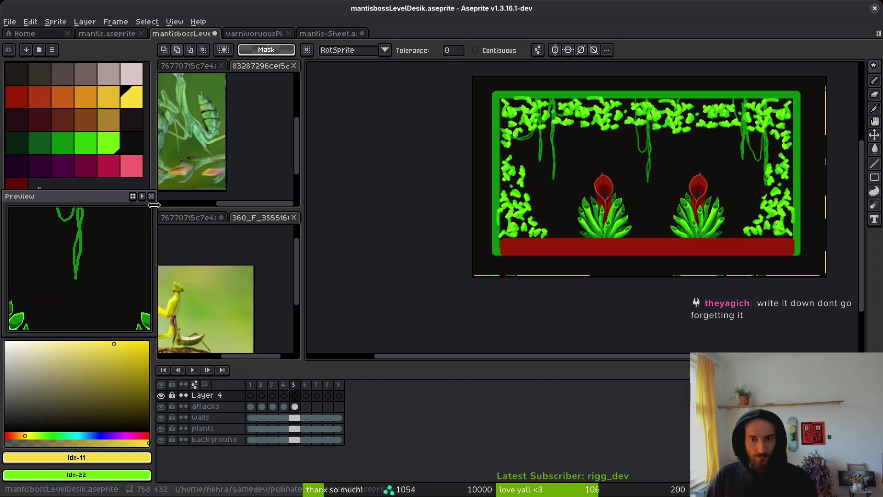
pyautogui.click(85, 165)
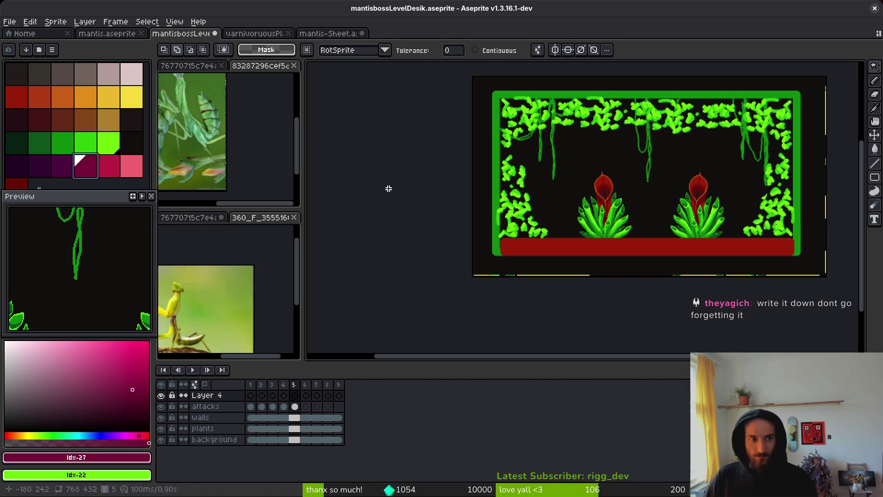
# Choose crimson and draw a thin X on the top vines with the Line tool
pyautogui.click(132, 165)
pyautogui.click(108, 166)
pyautogui.press('l')
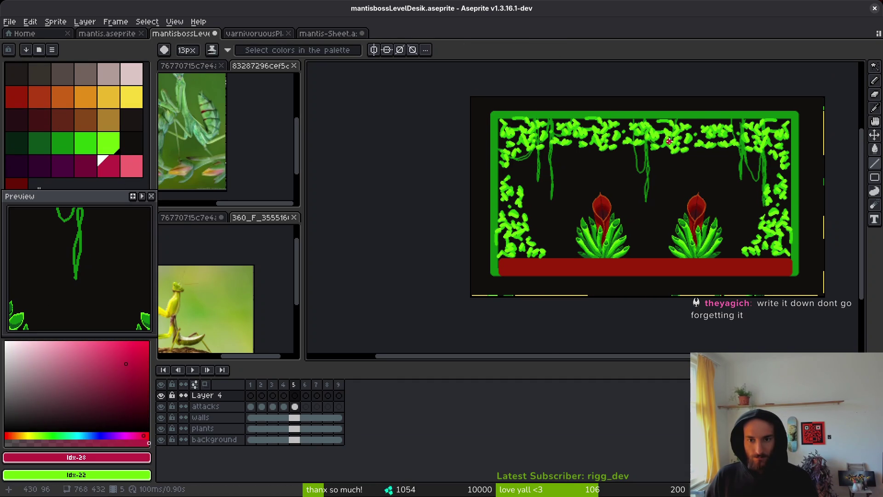
pyautogui.scroll(2, 638, 137)
pyautogui.press('-')
pyautogui.press('-')
pyautogui.moveTo(624, 125); pyautogui.dragTo(654, 145)
pyautogui.hotkey('ctrl', 'z')
pyautogui.press('-')
pyautogui.press('-')
pyautogui.press('-')
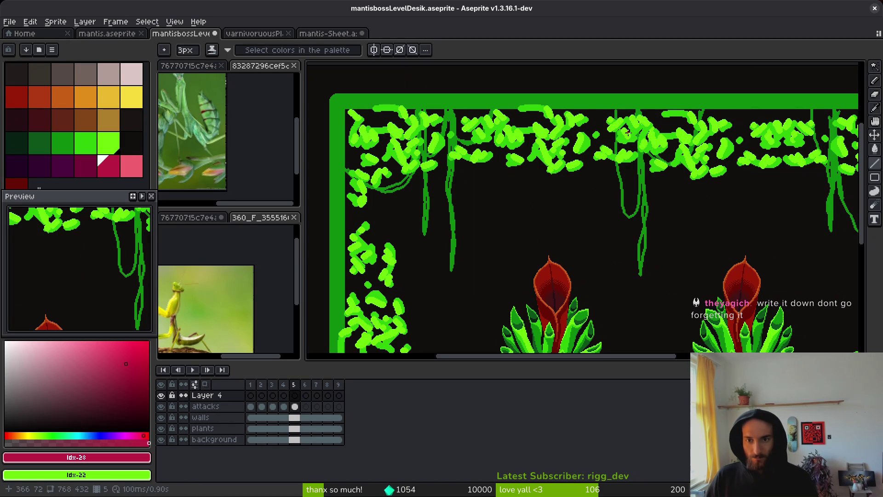
pyautogui.moveTo(619, 125); pyautogui.dragTo(654, 153)
pyautogui.moveTo(622, 125)
pyautogui.mouseDown()
pyautogui.moveTo(656, 156)
pyautogui.moveTo(646, 128)
pyautogui.mouseUp()
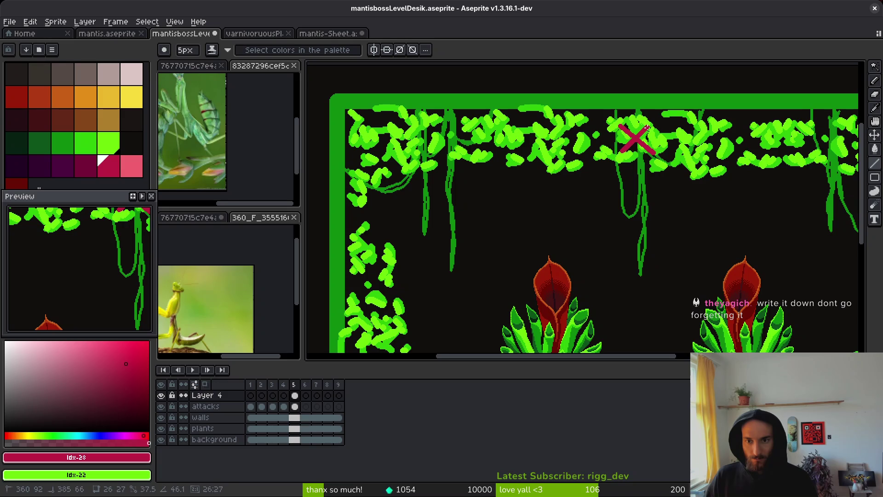
# Draw crimson X marks over the left and right pitcher plants
pyautogui.scroll(-2, 595, 153)
pyautogui.scroll(2, 508, 211)
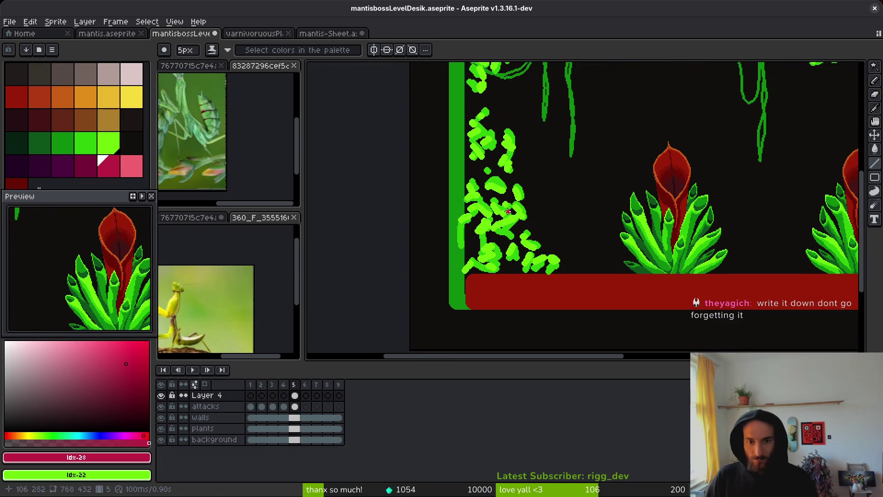
pyautogui.moveTo(481, 207)
pyautogui.mouseDown()
pyautogui.moveTo(510, 229)
pyautogui.moveTo(484, 226)
pyautogui.moveTo(533, 240)
pyautogui.moveTo(511, 241)
pyautogui.mouseUp()
pyautogui.hscroll(3, 502, 233)
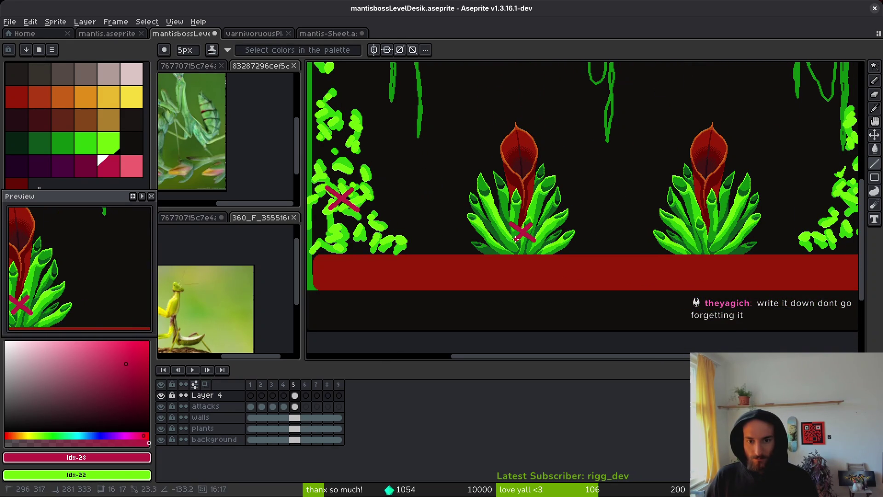
pyautogui.moveTo(704, 224)
pyautogui.mouseDown()
pyautogui.moveTo(723, 239)
pyautogui.moveTo(705, 239)
pyautogui.mouseUp()
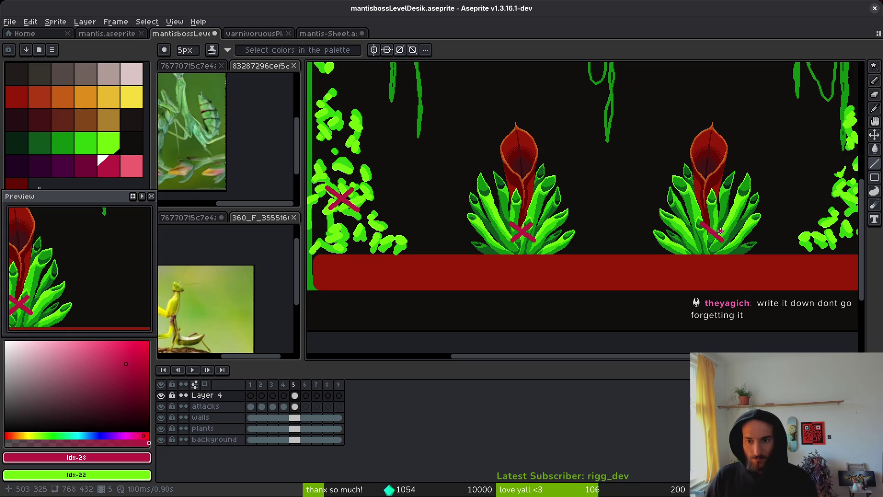
# Magic-wand select the middle X with contiguous mode and copy it into the right-side foliage
pyautogui.press('w')
pyautogui.click(713, 231)
pyautogui.hscroll(3, 628, 220)
pyautogui.click(475, 50)
pyautogui.click(572, 239)
pyautogui.moveTo(571, 239)
pyautogui.mouseDown()
pyautogui.moveTo(747, 191)
pyautogui.moveTo(735, 216)
pyautogui.mouseUp()
pyautogui.scroll(-3, 735, 217)
pyautogui.scroll(3, 736, 216)
pyautogui.scroll(2, 736, 217)
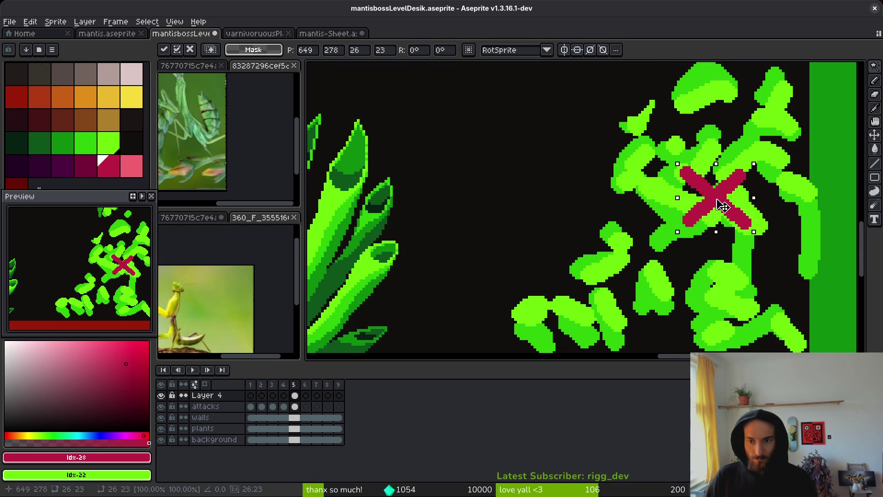
pyautogui.scroll(-2, 717, 230)
# Paste more X copies into the top-right and top-left foliage
pyautogui.press('w')
pyautogui.scroll(5, 681, 244)
pyautogui.scroll(3, 655, 234)
pyautogui.hotkey('ctrl', 'v')
pyautogui.moveTo(575, 211)
pyautogui.mouseDown()
pyautogui.moveTo(634, 211)
pyautogui.moveTo(628, 220)
pyautogui.mouseUp()
pyautogui.scroll(-3, 628, 219)
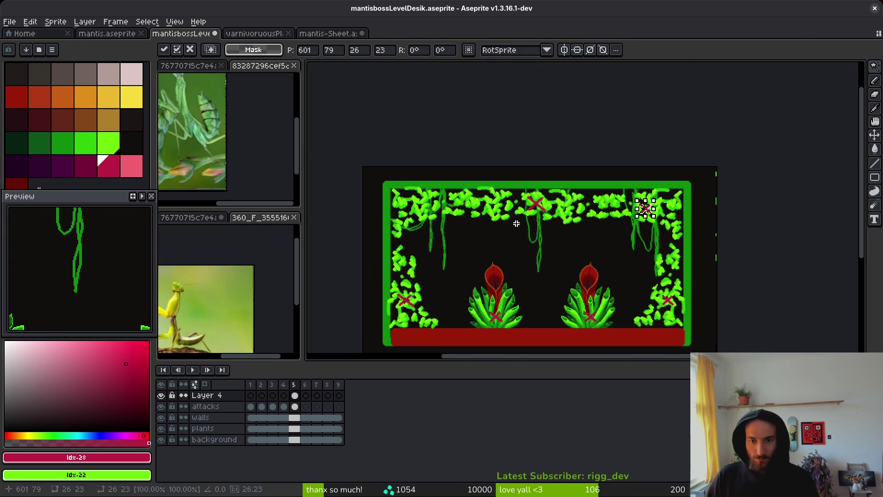
pyautogui.scroll(3, 556, 232)
pyautogui.hotkey('ctrl', 'v')
pyautogui.moveTo(597, 222); pyautogui.dragTo(566, 233)
pyautogui.scroll(-3, 598, 243)
pyautogui.press('Return')
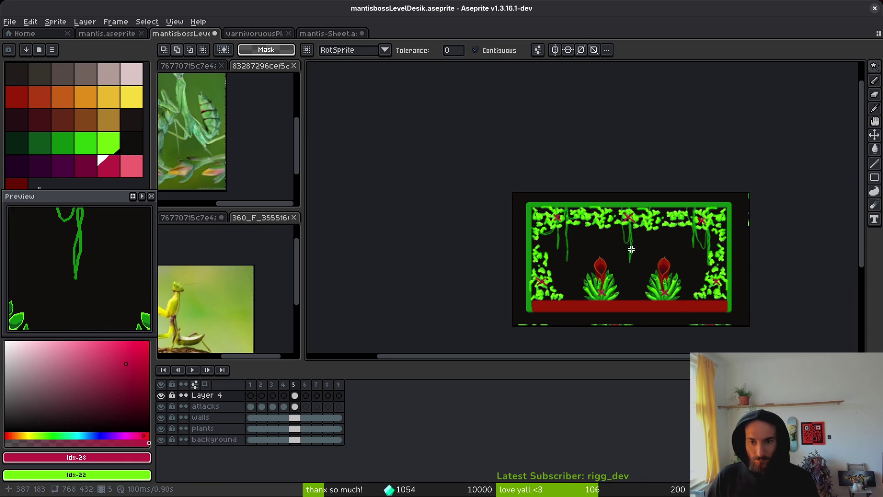
# Draw a 3px yellow line from the plant's X to the top-right X
pyautogui.click(132, 97)
pyautogui.scroll(3, 619, 246)
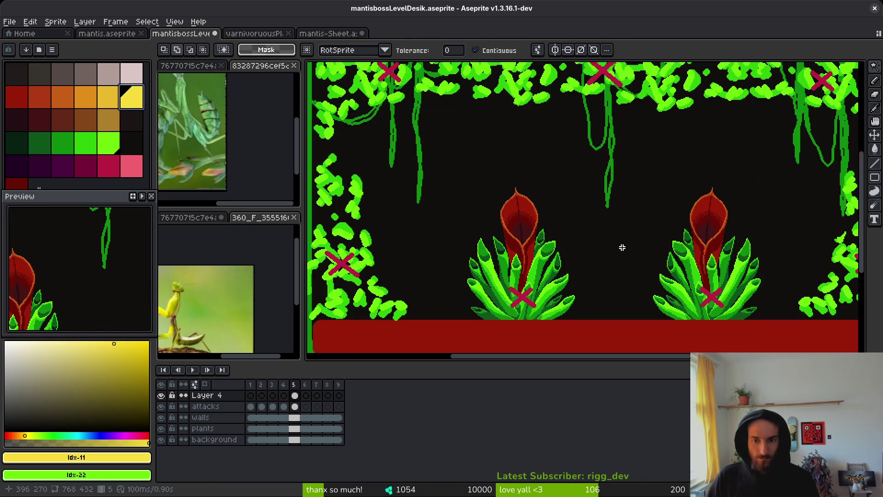
pyautogui.press('f')
pyautogui.press('e')
pyautogui.scroll(-3, 690, 267)
pyautogui.moveTo(689, 276); pyautogui.dragTo(739, 176)
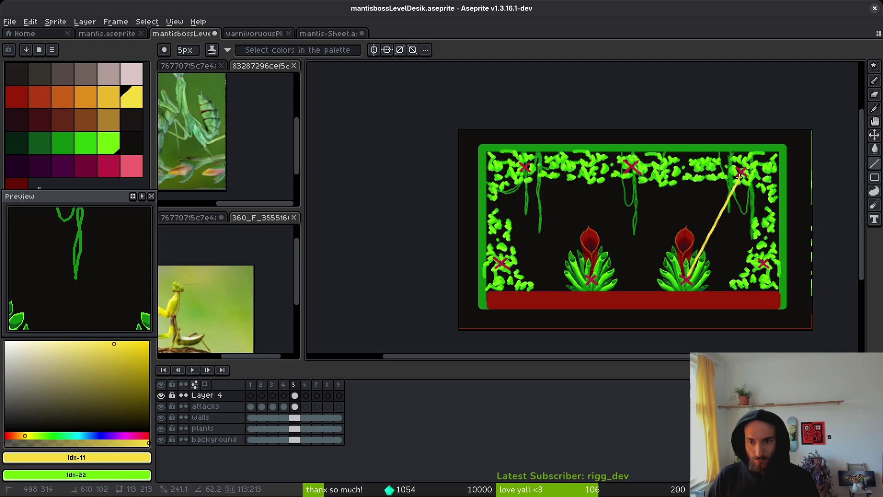
pyautogui.press('Escape')
pyautogui.press('v')
pyautogui.press('l')
pyautogui.moveTo(687, 278); pyautogui.dragTo(739, 176)
pyautogui.scroll(2, 711, 257)
pyautogui.press('+')
pyautogui.moveTo(767, 116)
pyautogui.mouseDown()
pyautogui.moveTo(761, 97)
pyautogui.moveTo(804, 263)
pyautogui.moveTo(661, 299)
pyautogui.moveTo(471, 302)
pyautogui.mouseUp()
# Link the lower X spots, the top X and both plants' X marks with yellow lines
pyautogui.moveTo(574, 278); pyautogui.dragTo(409, 248)
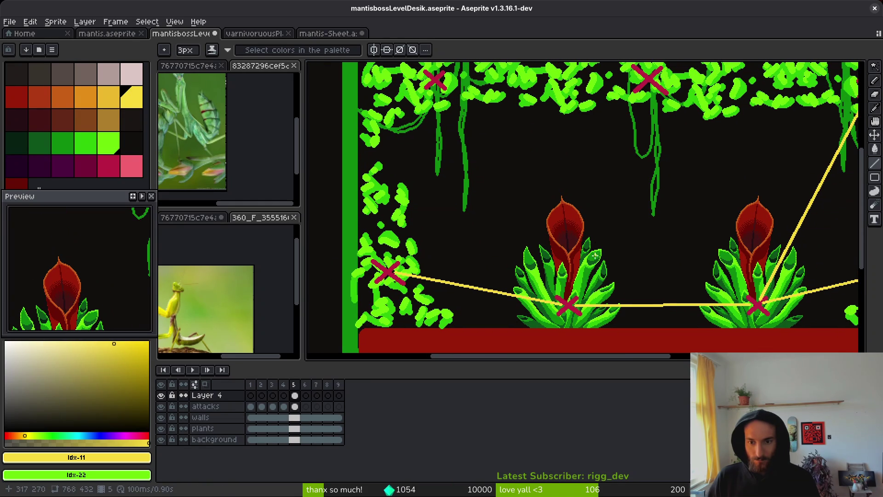
pyautogui.moveTo(648, 84); pyautogui.dragTo(757, 303)
pyautogui.moveTo(565, 298); pyautogui.dragTo(648, 85)
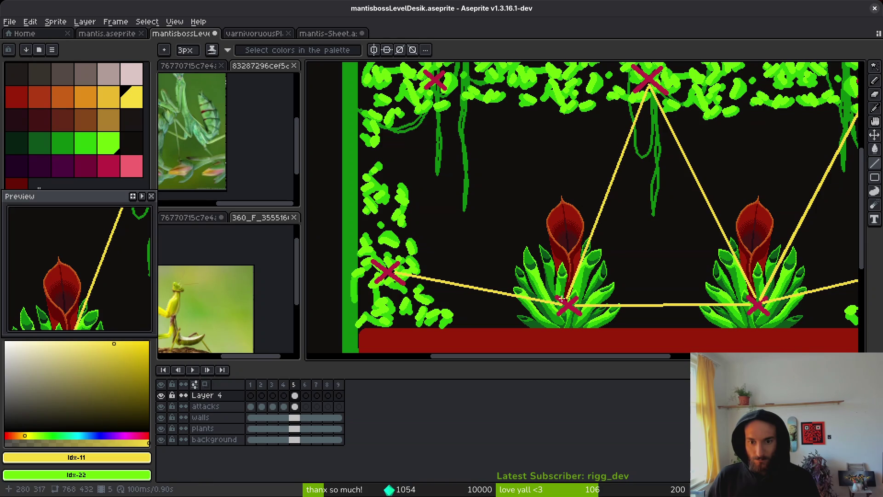
pyautogui.moveTo(566, 298)
pyautogui.mouseDown()
pyautogui.moveTo(439, 86)
pyautogui.moveTo(407, 258)
pyautogui.moveTo(392, 267)
pyautogui.moveTo(408, 262)
pyautogui.moveTo(396, 267)
pyautogui.mouseUp()
pyautogui.scroll(-3, 506, 230)
pyautogui.scroll(3, 586, 226)
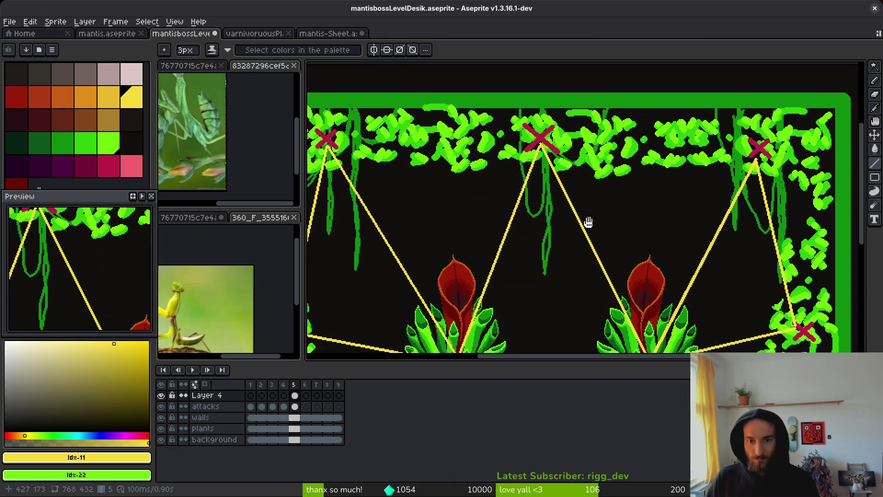
pyautogui.scroll(-2, 587, 226)
# Add yellow lines joining lower, upper and centre X spots, redrawing the last two from the centre
pyautogui.moveTo(806, 281)
pyautogui.mouseDown()
pyautogui.moveTo(568, 126)
pyautogui.moveTo(554, 101)
pyautogui.mouseUp()
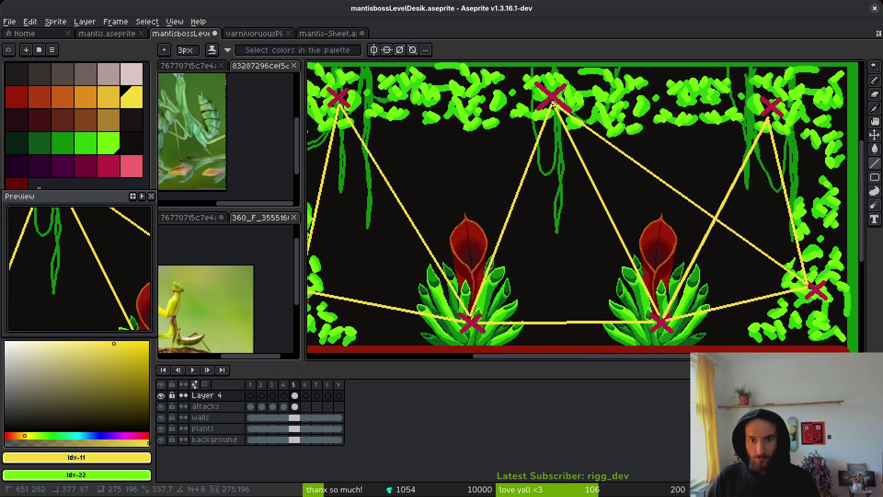
pyautogui.hscroll(-2, 554, 102)
pyautogui.moveTo(345, 288); pyautogui.dragTo(595, 103)
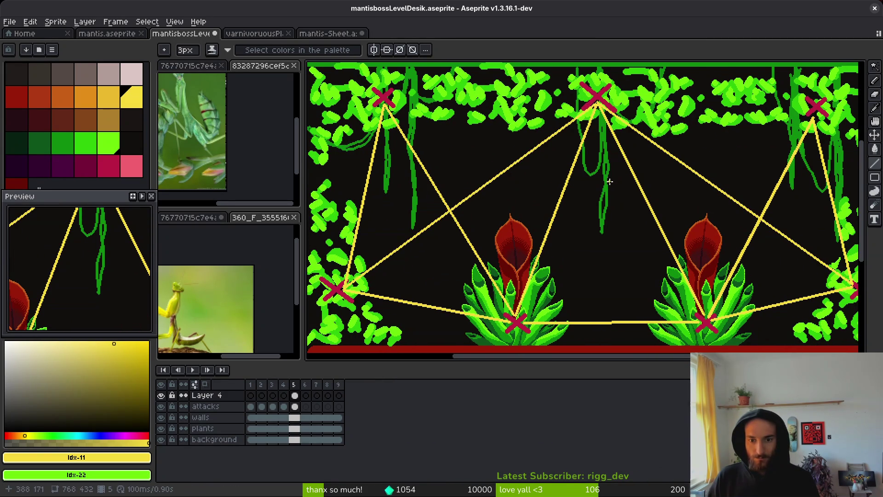
pyautogui.moveTo(813, 116)
pyautogui.mouseDown()
pyautogui.moveTo(344, 290)
pyautogui.moveTo(518, 319)
pyautogui.moveTo(556, 207)
pyautogui.moveTo(373, 270)
pyautogui.moveTo(526, 314)
pyautogui.mouseUp()
pyautogui.moveTo(705, 320)
pyautogui.mouseDown()
pyautogui.moveTo(418, 113)
pyautogui.moveTo(386, 100)
pyautogui.mouseUp()
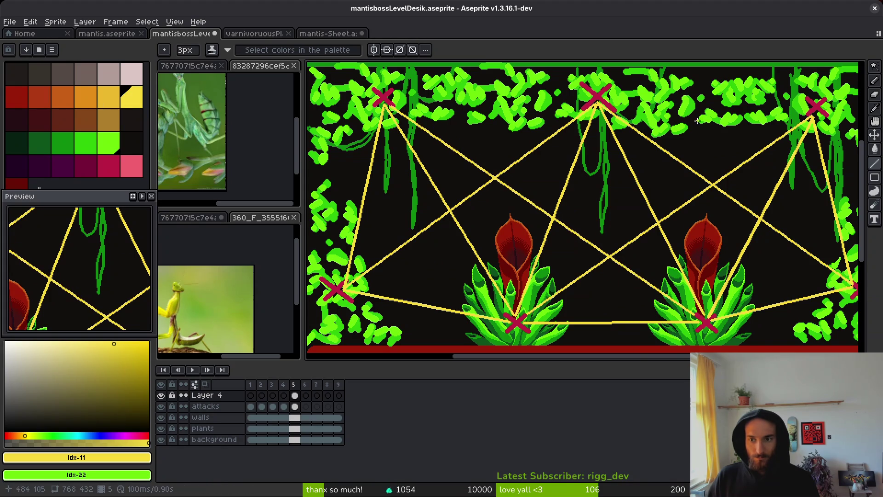
pyautogui.moveTo(802, 116)
pyautogui.mouseDown()
pyautogui.moveTo(573, 149)
pyautogui.moveTo(455, 208)
pyautogui.moveTo(364, 221)
pyautogui.moveTo(338, 209)
pyautogui.moveTo(439, 192)
pyautogui.moveTo(598, 210)
pyautogui.moveTo(610, 200)
pyautogui.moveTo(605, 185)
pyautogui.moveTo(395, 101)
pyautogui.mouseUp()
pyautogui.hotkey('ctrl', 'z')
pyautogui.hotkey('ctrl', 'z')
pyautogui.moveTo(603, 170); pyautogui.dragTo(813, 115)
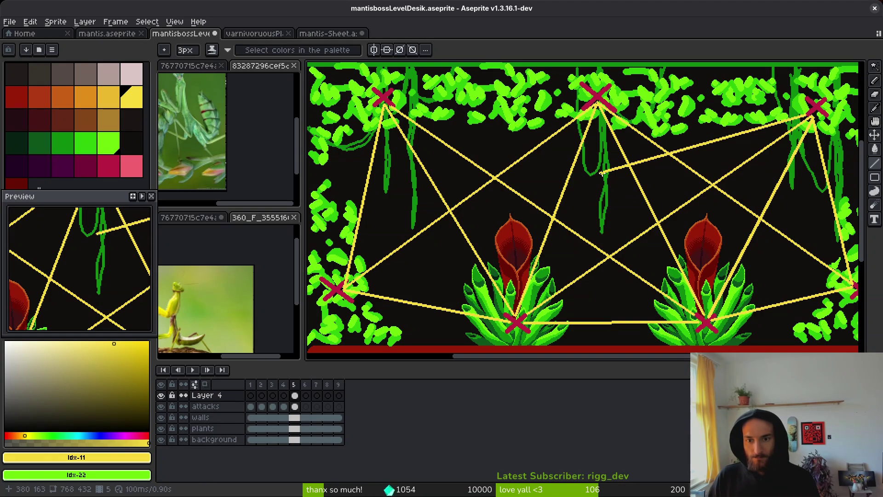
pyautogui.moveTo(603, 170); pyautogui.dragTo(402, 109)
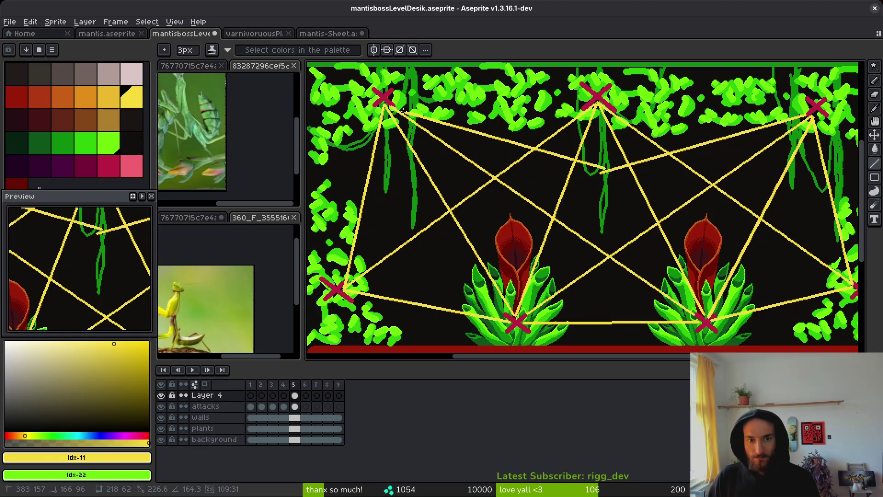
pyautogui.scroll(2, 611, 170)
pyautogui.scroll(-2, 611, 169)
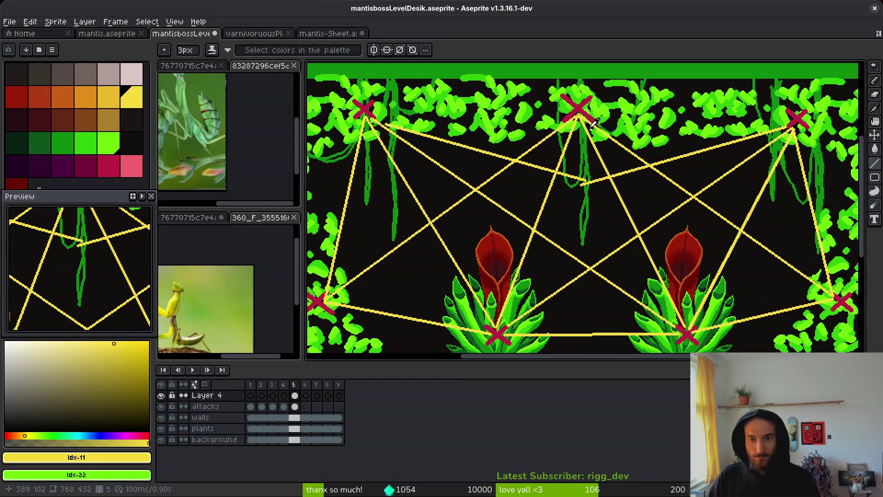
# Sample crimson and paste an X mark onto the central green vine
pyautogui.keyDown('alt'); pyautogui.click(580, 102); pyautogui.keyUp('alt')
pyautogui.scroll(2, 578, 192)
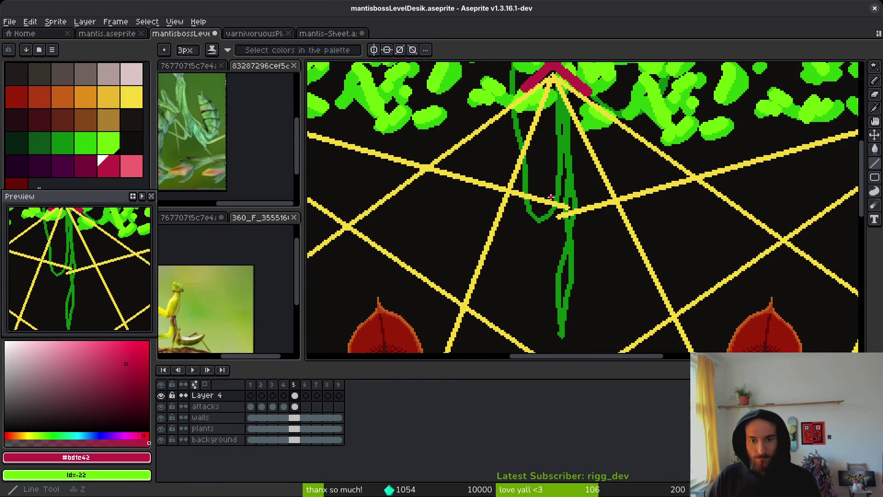
pyautogui.hotkey('ctrl', 'v')
pyautogui.moveTo(778, 218)
pyautogui.mouseDown()
pyautogui.moveTo(564, 210)
pyautogui.moveTo(568, 220)
pyautogui.mouseUp()
pyautogui.press('Return')
pyautogui.scroll(-6, 566, 221)
pyautogui.scroll(8, 562, 221)
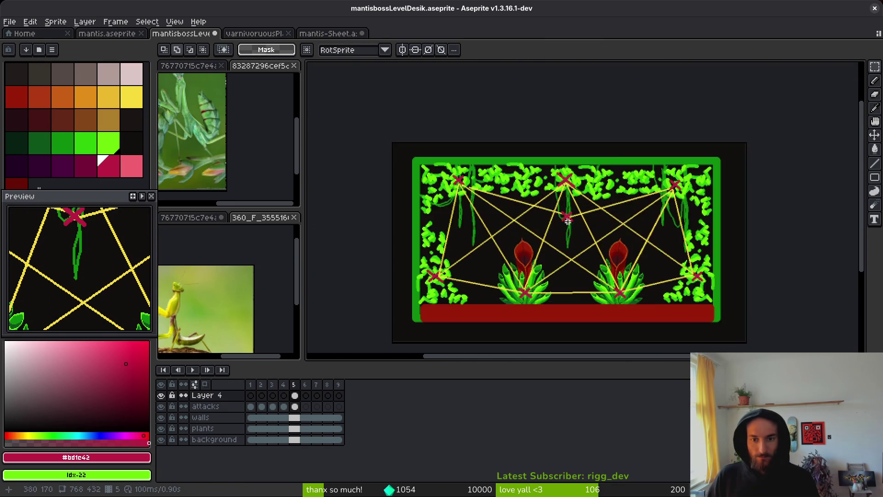
# Pencil a small 1px yellow arrow above the central vine
pyautogui.click(131, 96)
pyautogui.press('b')
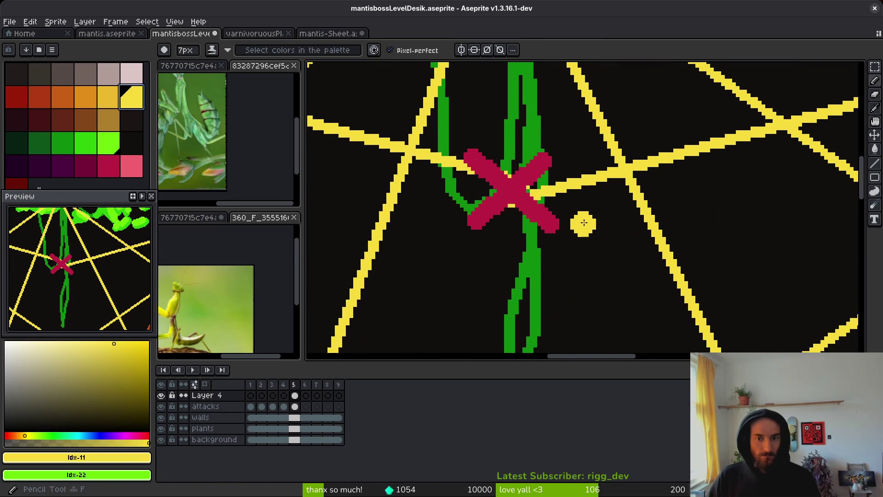
pyautogui.press('-')
pyautogui.press('-')
pyautogui.press('-')
pyautogui.scroll(-2, 566, 217)
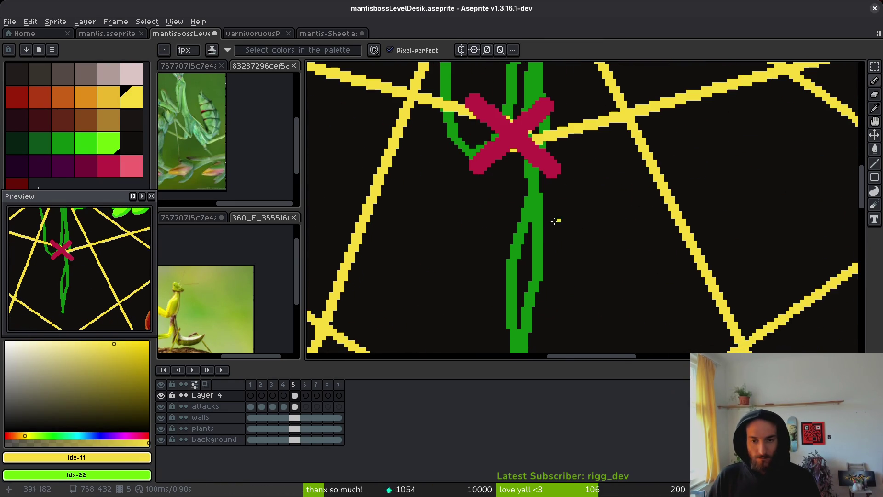
pyautogui.moveTo(450, 193); pyautogui.dragTo(440, 146)
pyautogui.hotkey('ctrl', 'z')
pyautogui.scroll(4, 478, 179)
pyautogui.moveTo(497, 200)
pyautogui.mouseDown()
pyautogui.moveTo(495, 126)
pyautogui.moveTo(496, 177)
pyautogui.moveTo(471, 192)
pyautogui.mouseUp()
pyautogui.scroll(2, 497, 184)
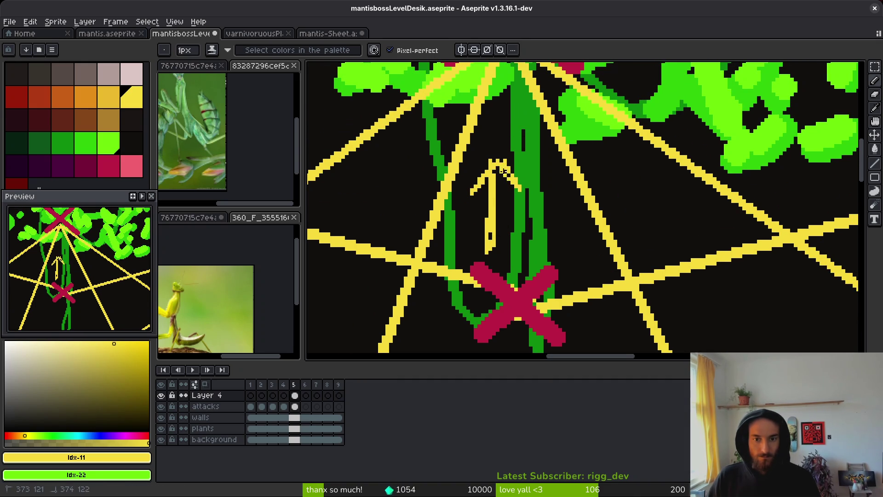
pyautogui.scroll(-1, 490, 160)
pyautogui.scroll(1, 489, 159)
pyautogui.scroll(-1, 488, 154)
pyautogui.scroll(2, 488, 148)
pyautogui.scroll(-3, 506, 198)
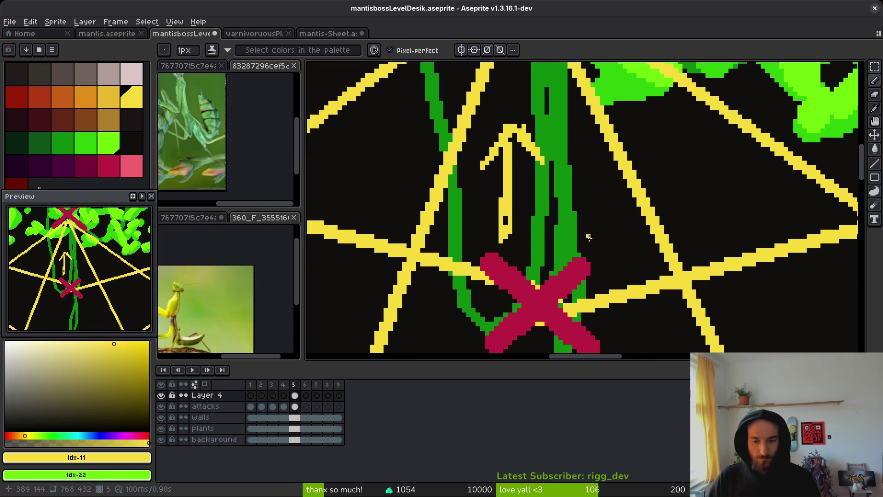
# Start a text label below the central X
pyautogui.press('t')
pyautogui.scroll(-1, 520, 252)
pyautogui.click(460, 265)
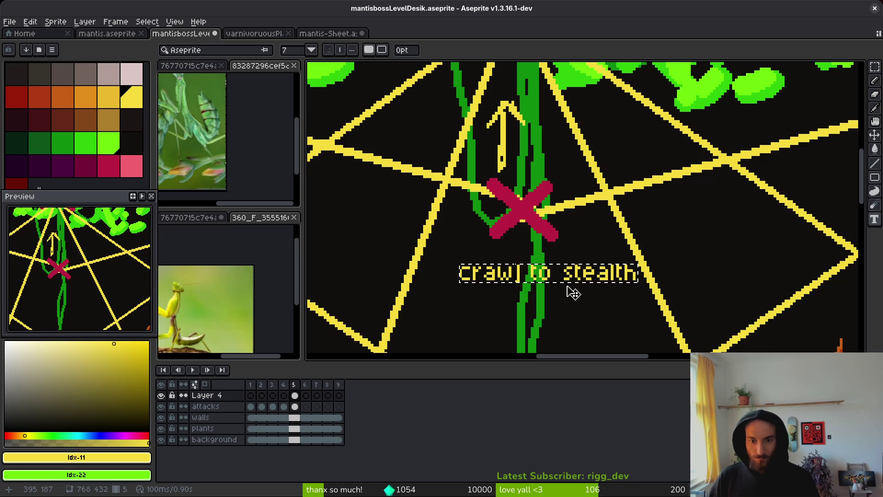
# Place the text 'crawl to stealth' below the central X
pyautogui.press('Escape')
pyautogui.hotkey('ctrl', 'alt', 'c')
pyautogui.press('Escape')
pyautogui.click(503, 260)
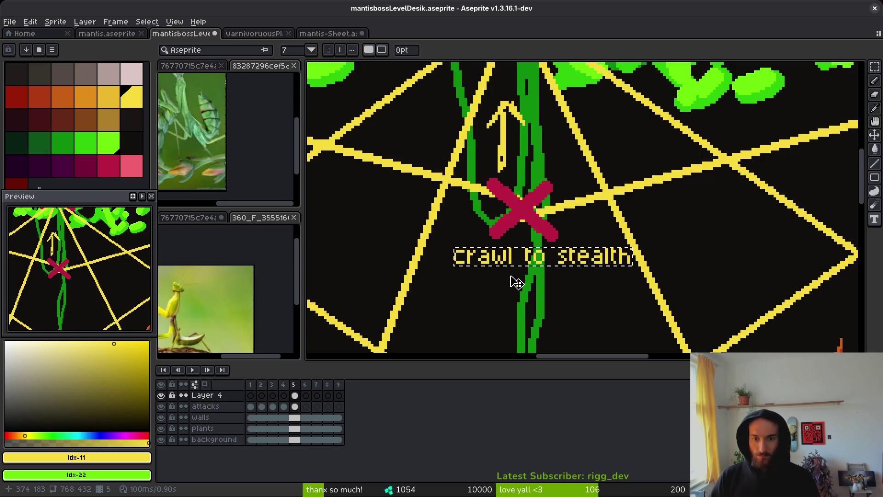
pyautogui.press('Return')
# Marquee-select the 'crawl to stealth' label and reposition it
pyautogui.press('m')
pyautogui.moveTo(449, 242)
pyautogui.mouseDown()
pyautogui.moveTo(627, 282)
pyautogui.moveTo(527, 279)
pyautogui.moveTo(574, 258)
pyautogui.mouseUp()
pyautogui.scroll(2, 632, 267)
pyautogui.scroll(-1, 583, 271)
pyautogui.scroll(-1, 428, 271)
pyautogui.hotkey('ctrl', 'd')
# Select the yellow arrow and move it down toward the label
pyautogui.press('w')
pyautogui.click(454, 110)
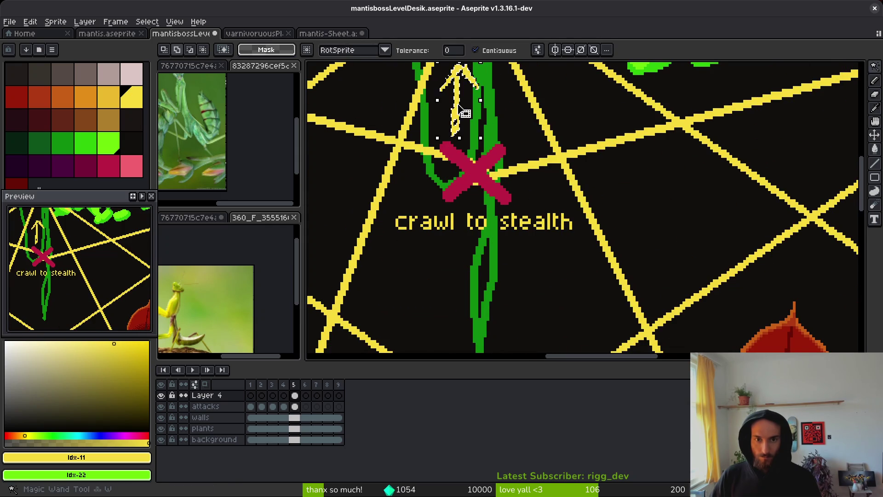
pyautogui.moveTo(457, 119)
pyautogui.mouseDown()
pyautogui.moveTo(447, 256)
pyautogui.moveTo(414, 239)
pyautogui.moveTo(410, 276)
pyautogui.moveTo(462, 128)
pyautogui.moveTo(435, 310)
pyautogui.moveTo(451, 307)
pyautogui.moveTo(404, 314)
pyautogui.mouseUp()
pyautogui.press('m')
# Realign the label, shifting the words 'stealth' and 'crawl' separately
pyautogui.moveTo(394, 225)
pyautogui.mouseDown()
pyautogui.moveTo(548, 258)
pyautogui.moveTo(581, 252)
pyautogui.moveTo(572, 253)
pyautogui.mouseUp()
pyautogui.hotkey('ctrl', 'd')
pyautogui.moveTo(510, 225)
pyautogui.mouseDown()
pyautogui.moveTo(588, 265)
pyautogui.moveTo(573, 239)
pyautogui.mouseUp()
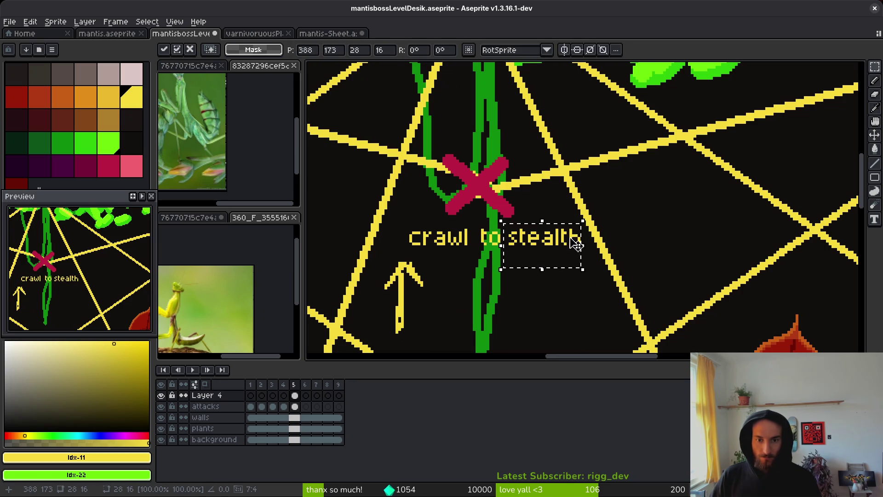
pyautogui.hotkey('ctrl', 'd')
pyautogui.moveTo(394, 222); pyautogui.dragTo(467, 250)
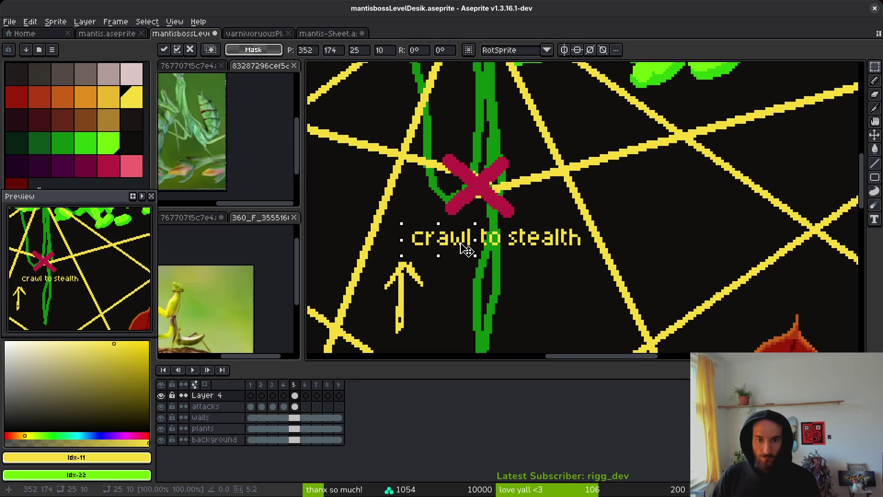
pyautogui.hotkey('ctrl', 'd')
# Centre the up-arrow beneath the label and save the level file
pyautogui.moveTo(383, 263)
pyautogui.mouseDown()
pyautogui.moveTo(432, 334)
pyautogui.moveTo(418, 272)
pyautogui.moveTo(408, 271)
pyautogui.moveTo(482, 202)
pyautogui.moveTo(457, 194)
pyautogui.moveTo(480, 173)
pyautogui.moveTo(436, 306)
pyautogui.moveTo(460, 321)
pyautogui.mouseUp()
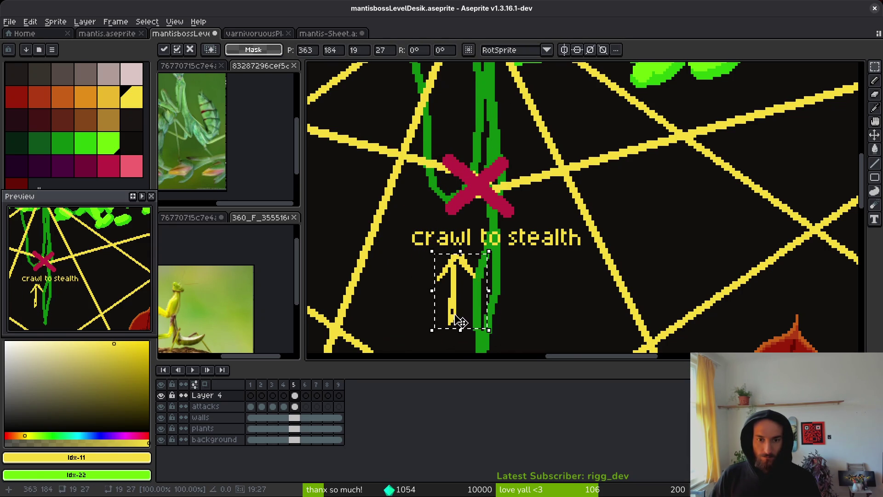
pyautogui.press('Return')
pyautogui.scroll(-5, 495, 295)
pyautogui.hotkey('ctrl', 's')
pyautogui.scroll(6, 496, 261)
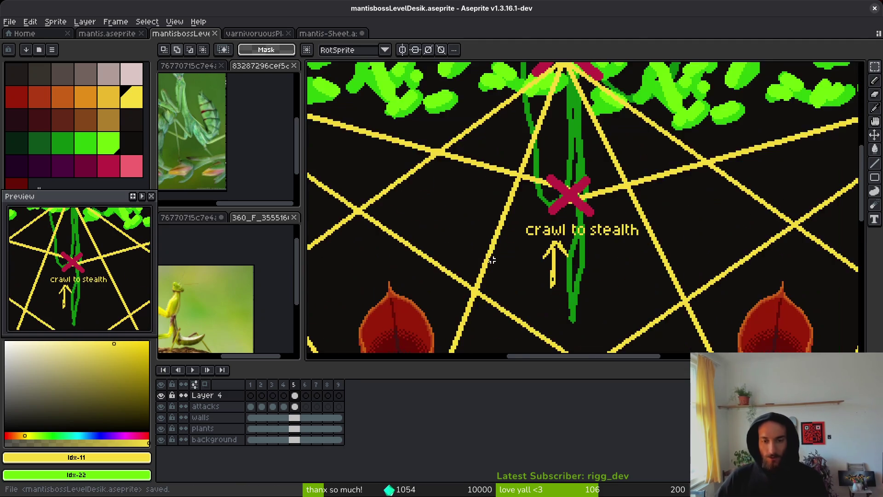
# Nudge the label one pixel right and move the yellow arrow up beside it
pyautogui.moveTo(735, 193)
pyautogui.mouseDown()
pyautogui.moveTo(568, 230)
pyautogui.moveTo(479, 227)
pyautogui.moveTo(536, 225)
pyautogui.moveTo(606, 341)
pyautogui.mouseUp()
pyautogui.press('Return')
pyautogui.moveTo(559, 253)
pyautogui.mouseDown()
pyautogui.moveTo(503, 184)
pyautogui.moveTo(522, 196)
pyautogui.mouseUp()
pyautogui.press('Return')
# Save the mockup file with Ctrl+S
pyautogui.scroll(-3, 525, 202)
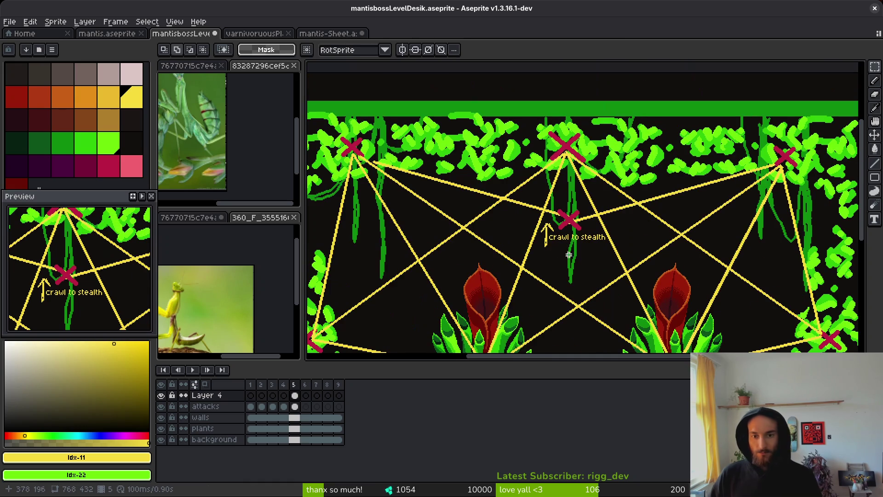
pyautogui.scroll(2, 533, 256)
pyautogui.hotkey('ctrl', 's')
pyautogui.scroll(-3, 554, 260)
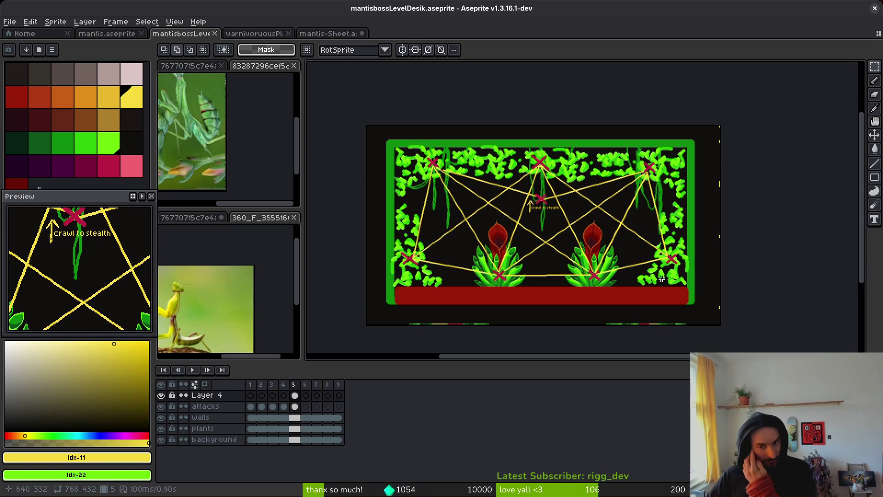
pyautogui.moveTo(581, 235); pyautogui.dragTo(587, 241)
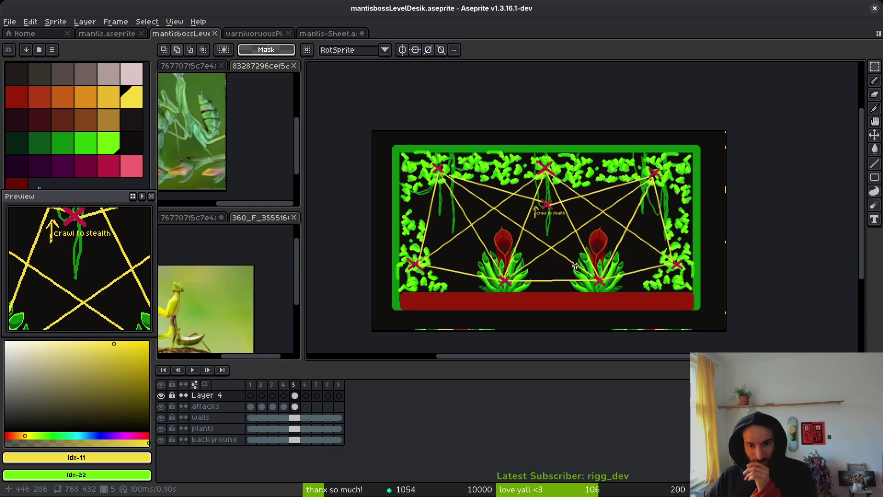
pyautogui.click(261, 385)
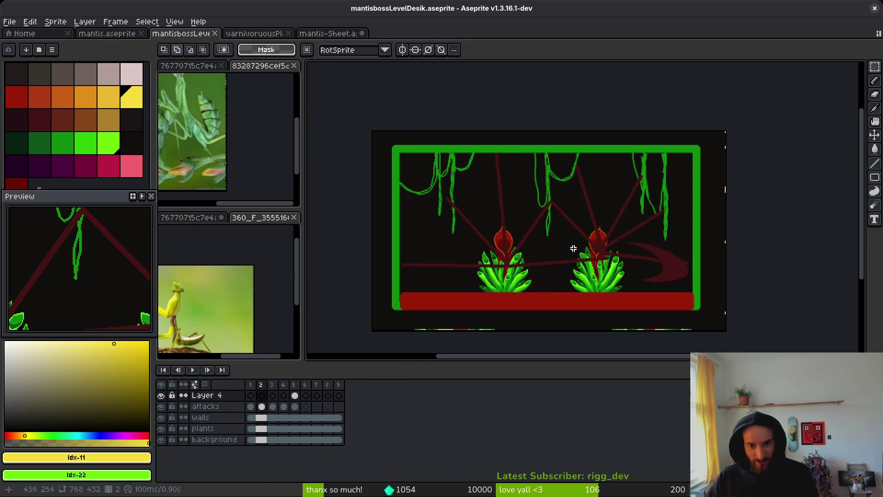
pyautogui.press('Right')
pyautogui.press('Right')
pyautogui.press('Right')
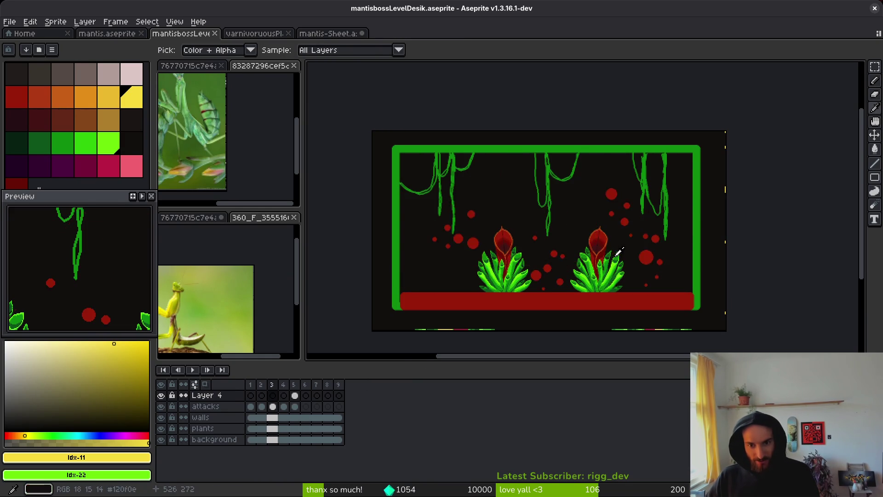
pyautogui.press('m')
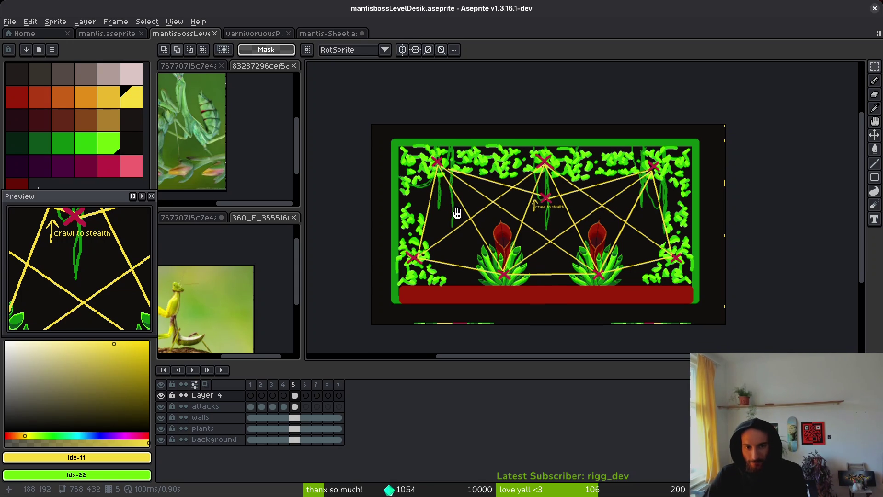
pyautogui.scroll(5, 476, 225)
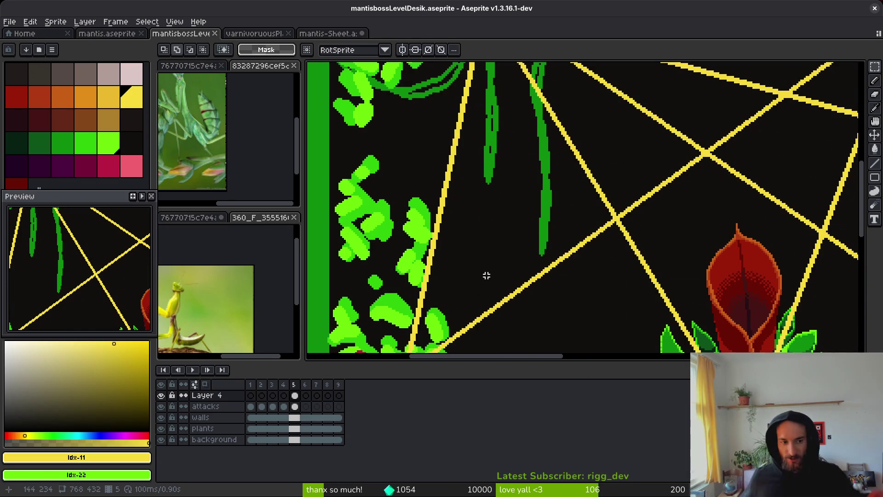
pyautogui.scroll(-5, 572, 232)
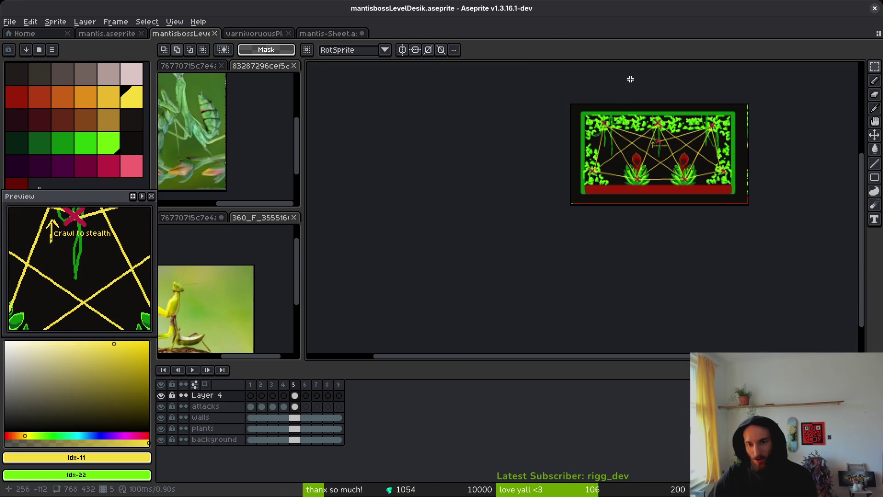
pyautogui.scroll(4, 636, 160)
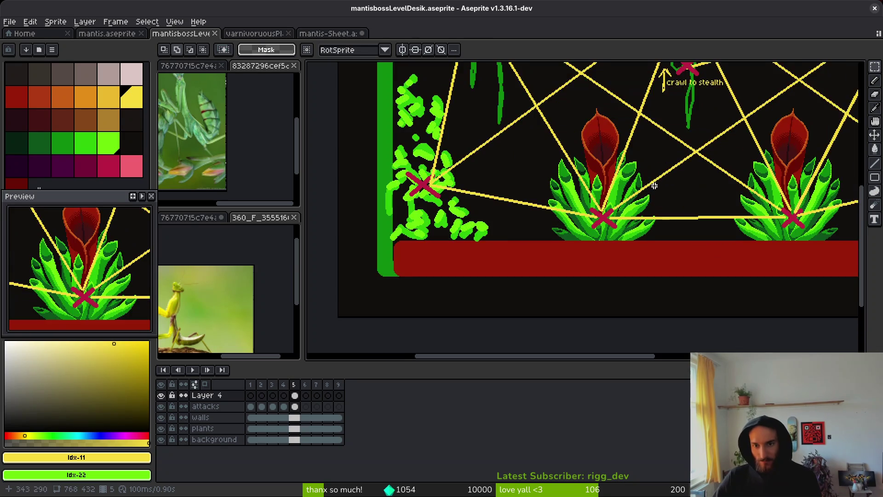
pyautogui.scroll(-3, 612, 199)
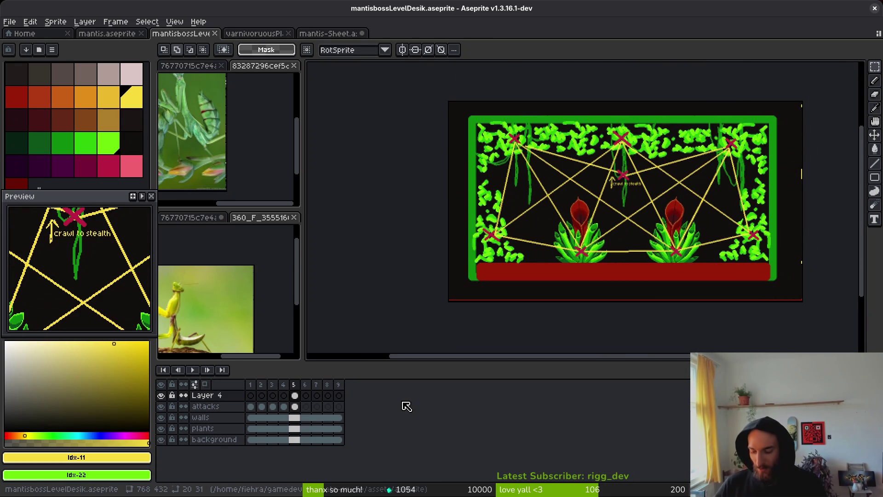
pyautogui.press('i')
# Add a mantis note: when resurfacing from leaf stealth, open eyes as warning for player, and save
pyautogui.hotkey('alt', 'Tab')
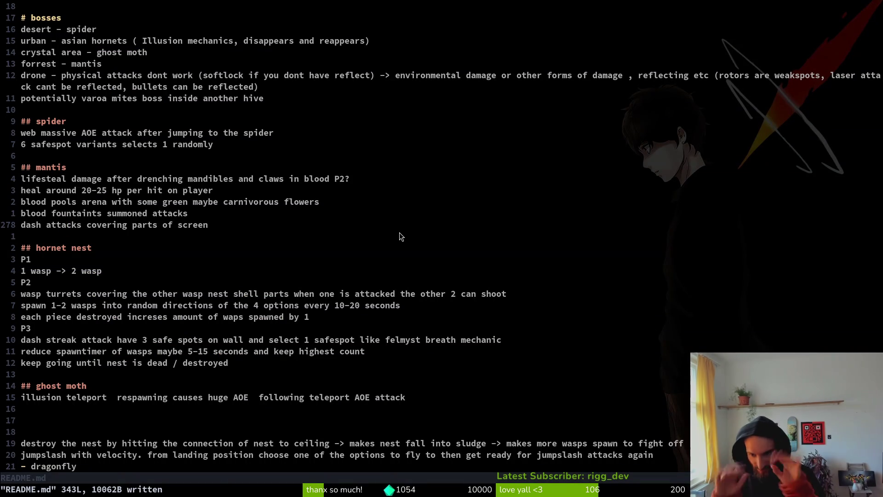
pyautogui.hotkey('alt', 'Tab')
pyautogui.scroll(2, 598, 184)
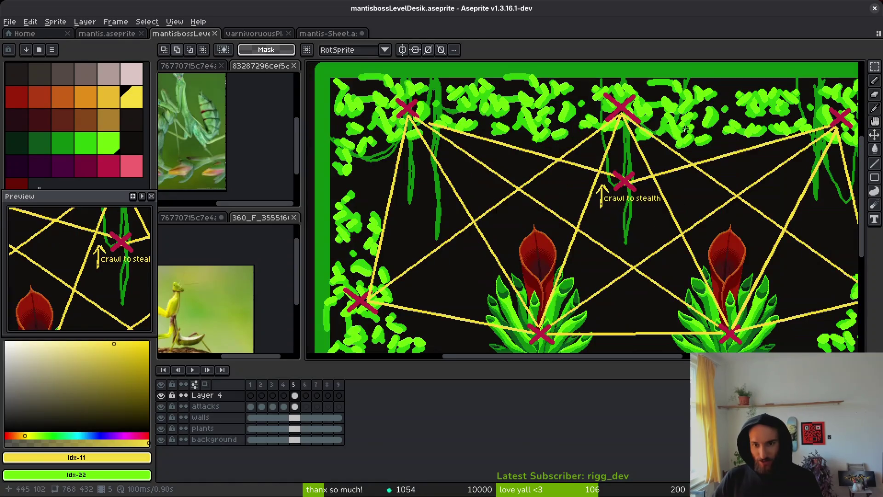
pyautogui.hotkey('alt', 'Tab')
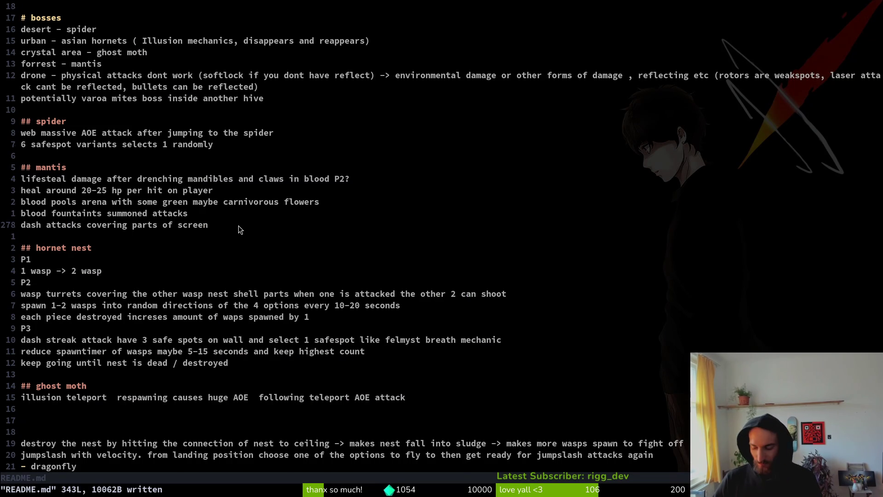
pyautogui.write('owhen re')
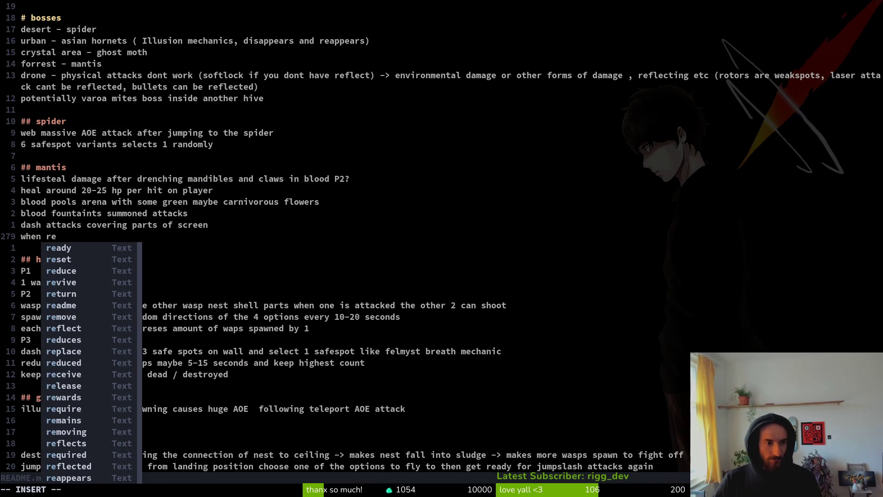
pyautogui.write('surfa')
pyautogui.write('cing fr')
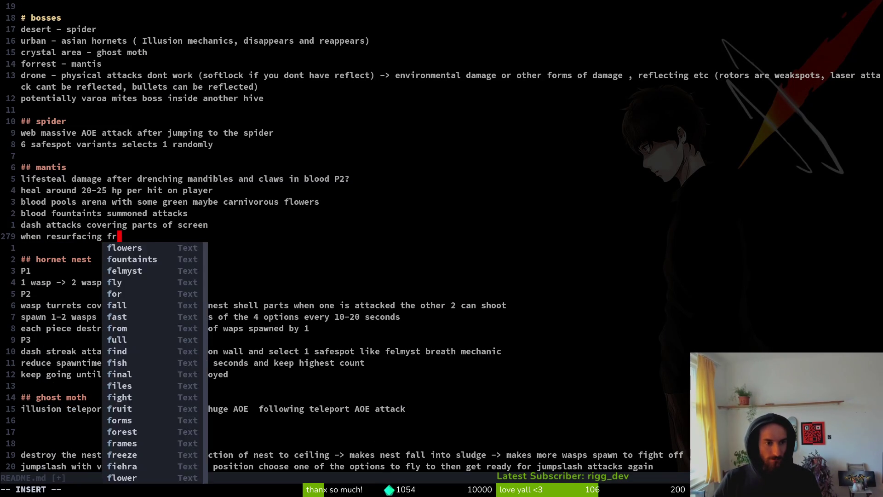
pyautogui.write('om leaf stealth')
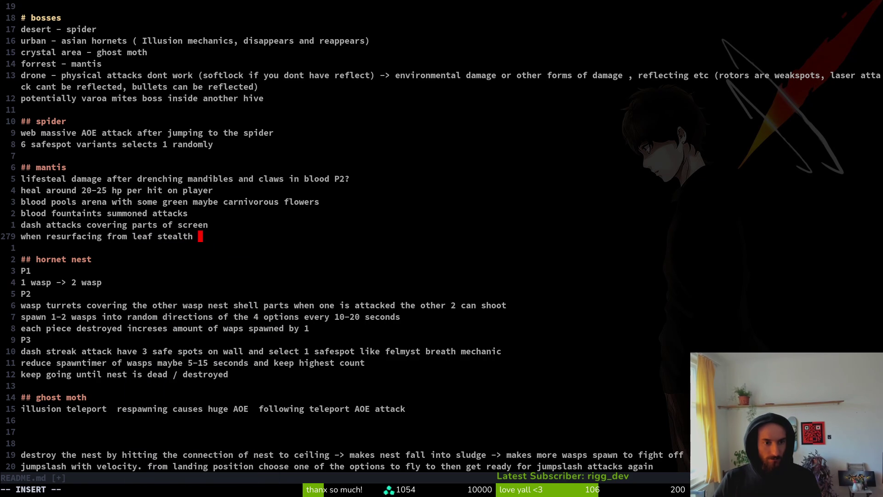
pyautogui.write(' open eyes a')
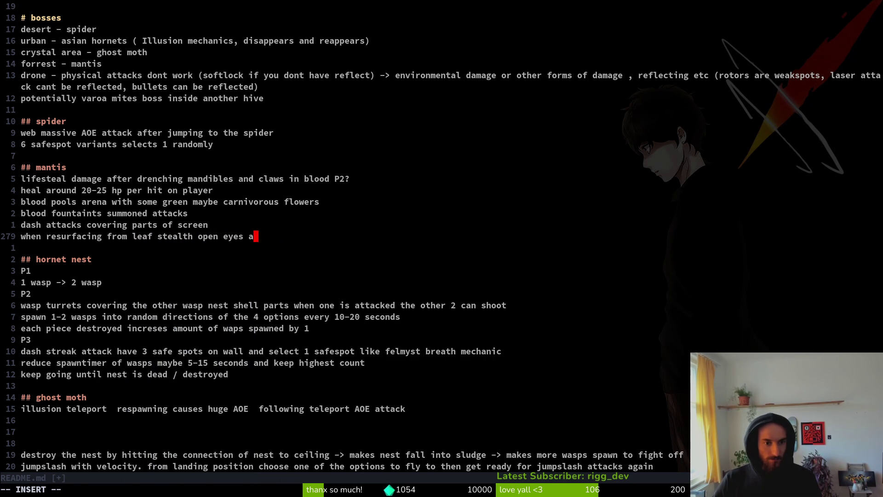
pyautogui.write('s warni')
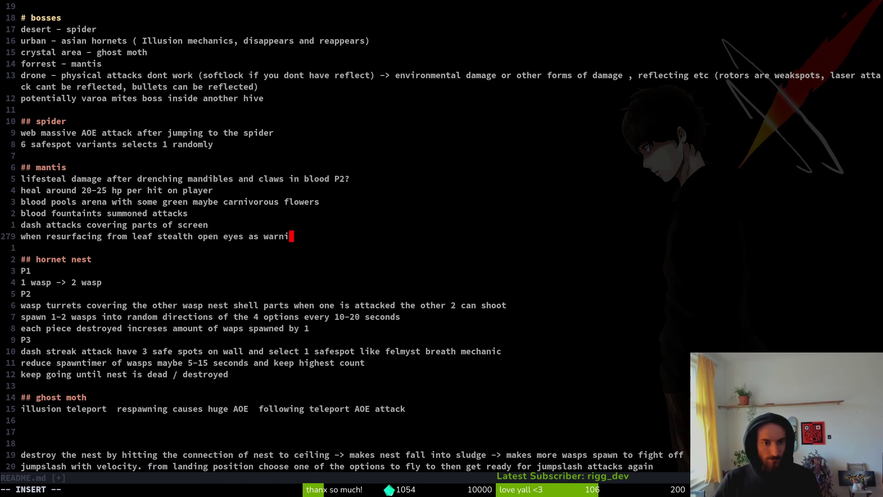
pyautogui.write('ng for player')
pyautogui.press('Escape')
pyautogui.write(':w')
pyautogui.press('Return')
# Insert 'blood orbs' before 'damage' in the lifesteal line, save README.md, and quit Vim
pyautogui.press('k')
pyautogui.press('k')
pyautogui.press('k')
pyautogui.press('k')
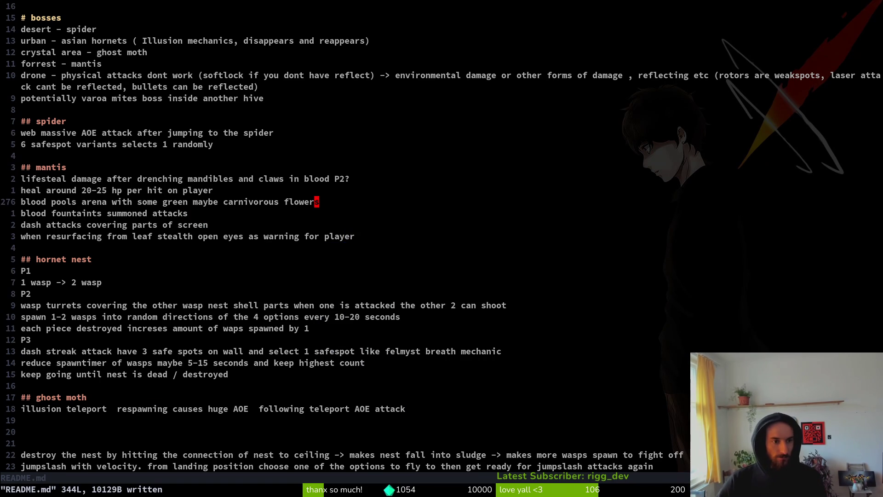
pyautogui.press('b')
pyautogui.press('b')
pyautogui.press('b')
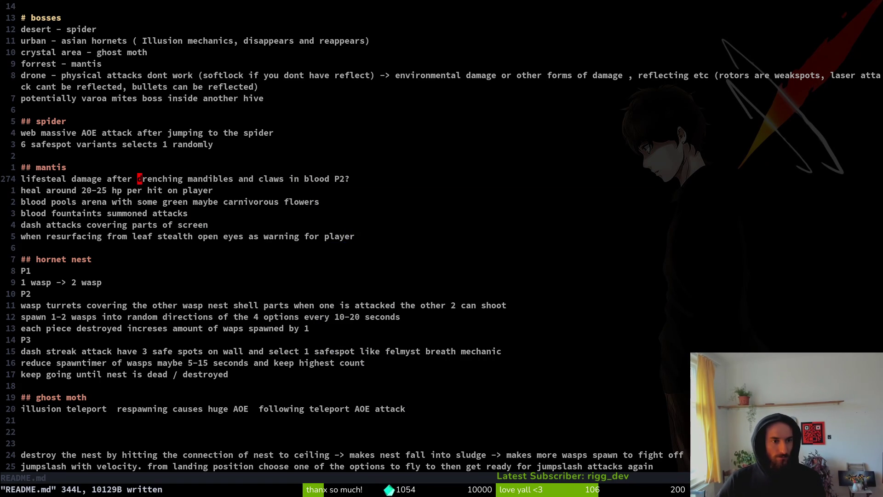
pyautogui.write('wiblood o')
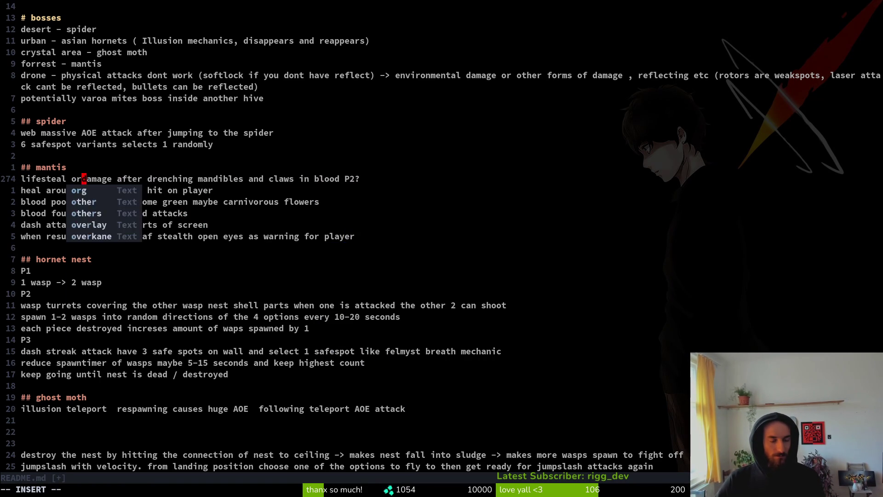
pyautogui.write('rbs')
pyautogui.press('Escape')
pyautogui.write(':w')
pyautogui.press('Return')
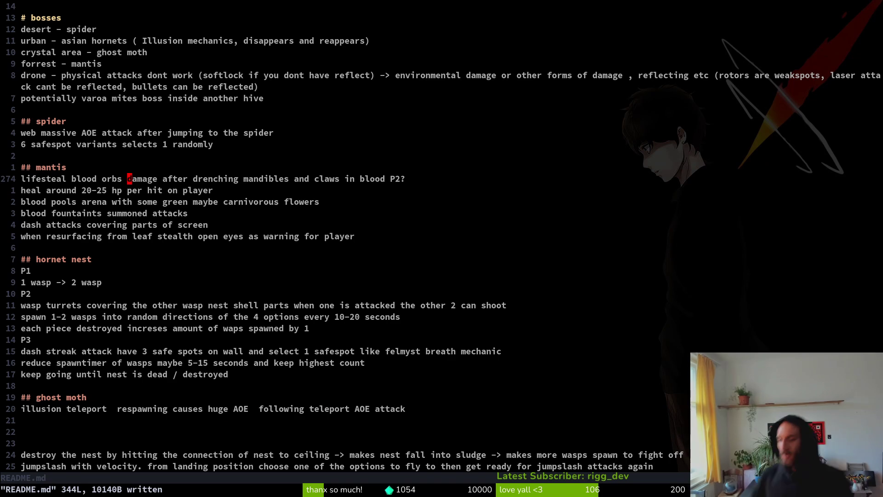
pyautogui.click(387, 179)
pyautogui.write(':q')
pyautogui.press('Return')
# In tig status, review the deleted docs/businessplan.md and unstage it from the commit
pyautogui.write('tig status')
pyautogui.press('Return')
pyautogui.press('Down')
pyautogui.press('Down')
pyautogui.press('Return')
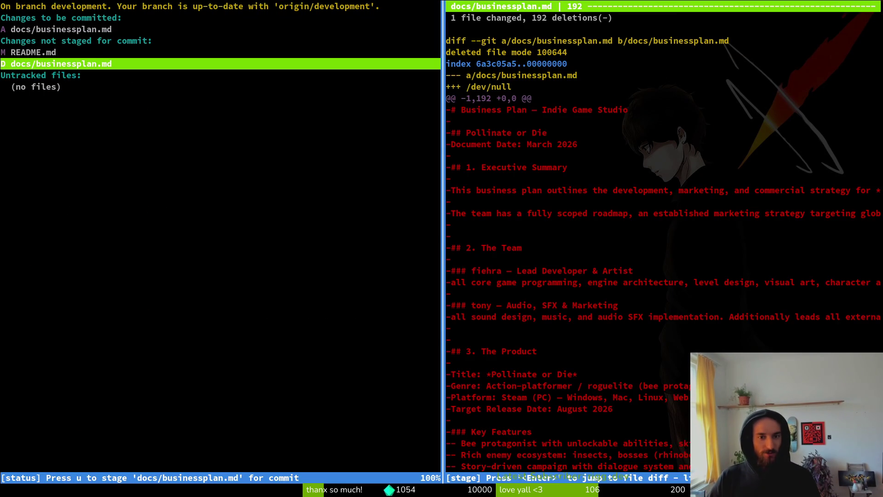
pyautogui.press('q')
pyautogui.press('q')
pyautogui.press('Up')
pyautogui.press('Return')
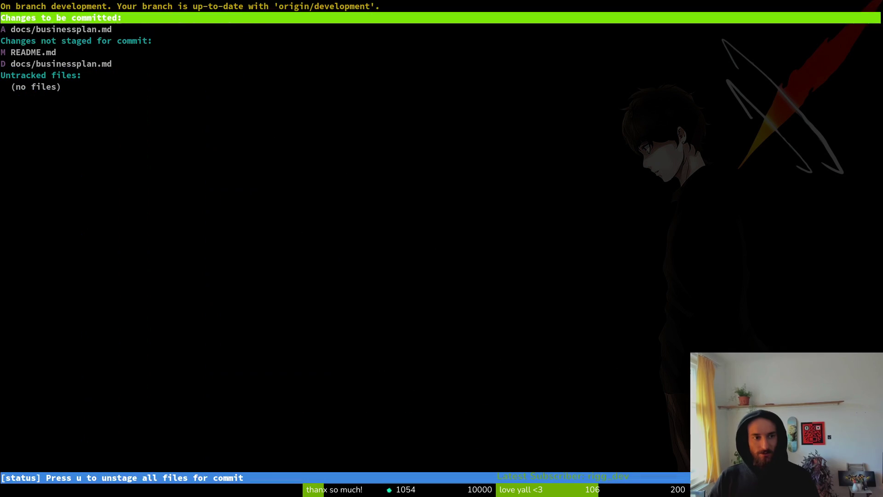
pyautogui.press('u')
# Commit README.md with the message 'added ideas to readme' and push it to the remote
pyautogui.write('uqgit commit -& "')
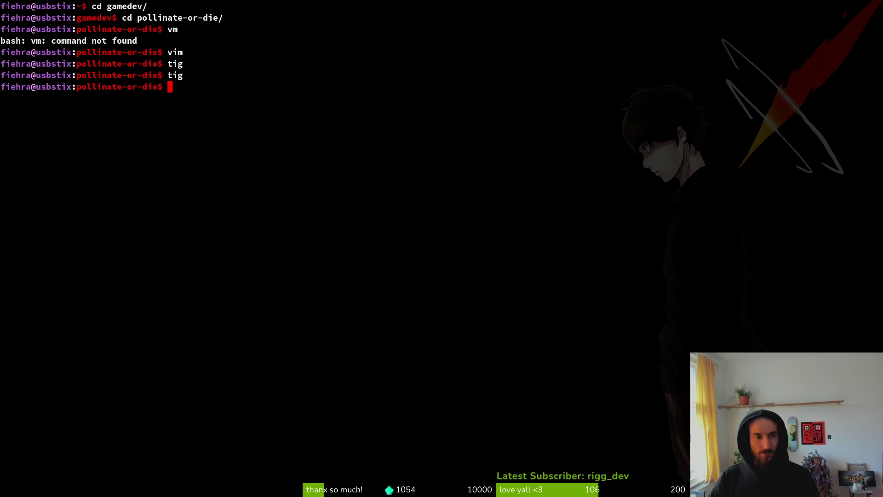
pyautogui.press('BackSpace')
pyautogui.press('BackSpace')
pyautogui.press('BackSpace')
pyautogui.write('m "added ideas to readme"')
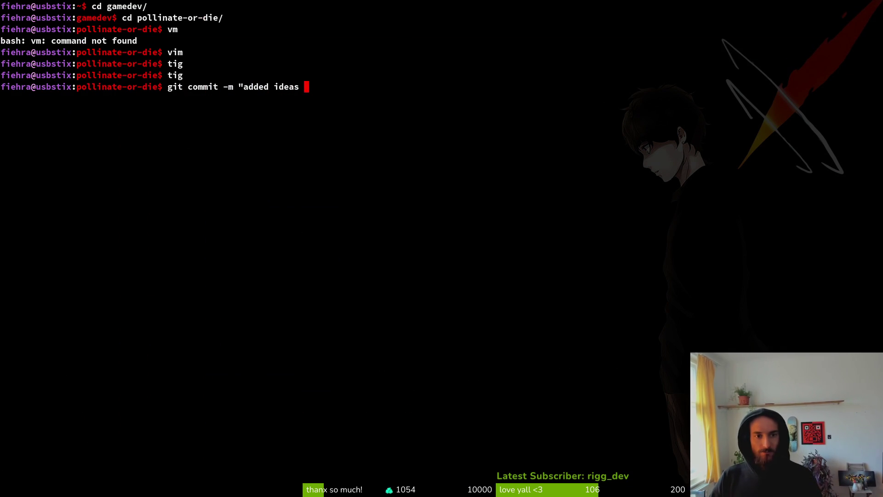
pyautogui.press('Return')
pyautogui.write('git push')
pyautogui.press('Return')
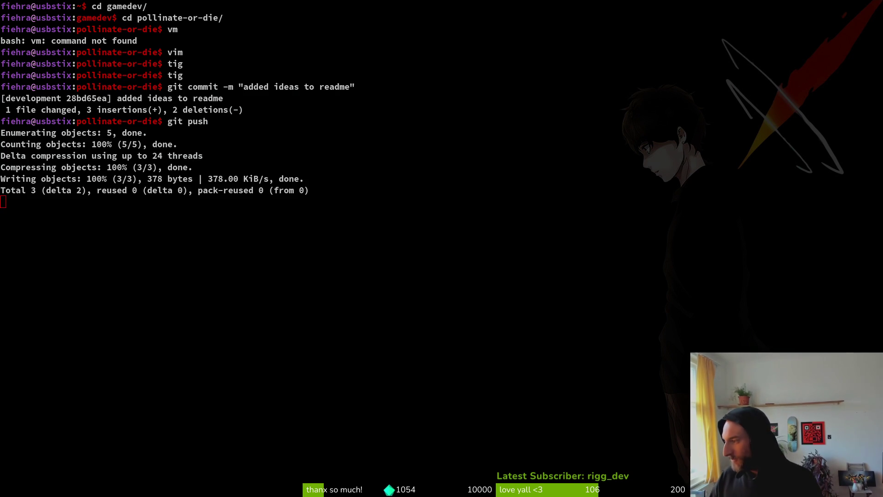
pyautogui.press('super+s')
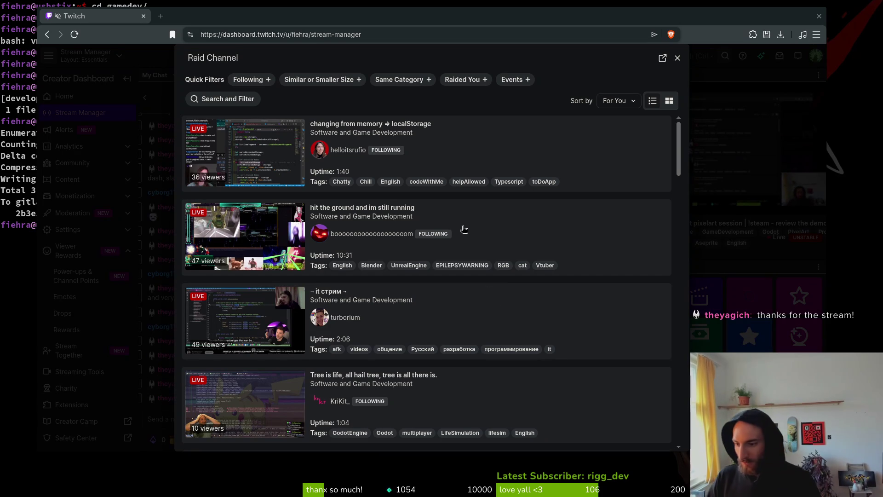
pyautogui.scroll(-3, 490, 260)
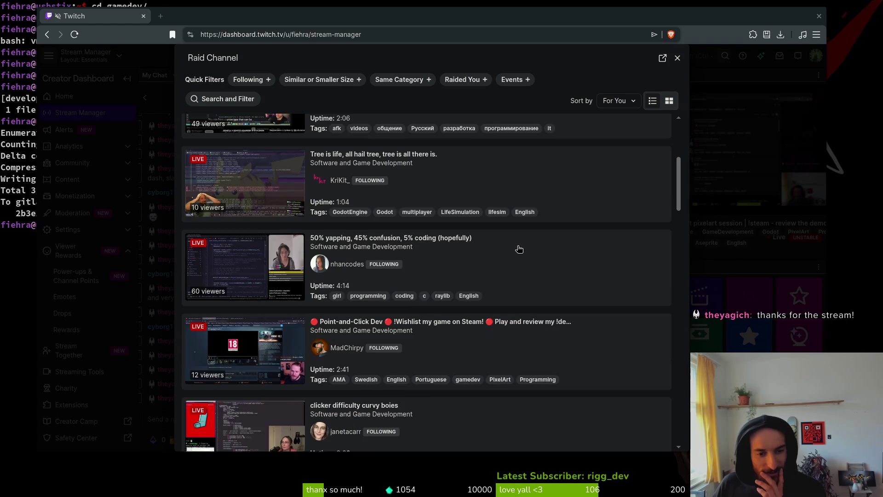
pyautogui.scroll(-1, 519, 249)
pyautogui.scroll(-1, 519, 250)
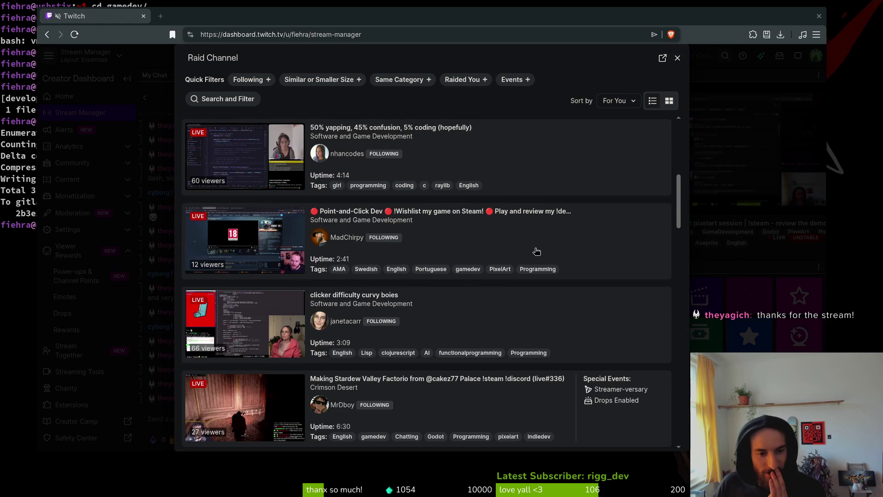